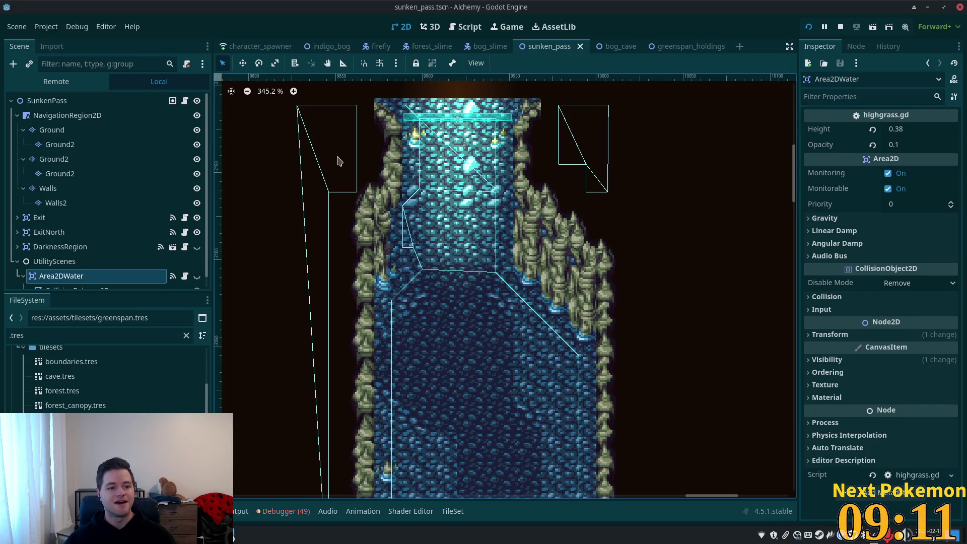
# Add a temporary Node2D at Sunken Pass's north exit and copy its position 9920.5, -2160.276.
pyautogui.scroll(-1, 75, 237)
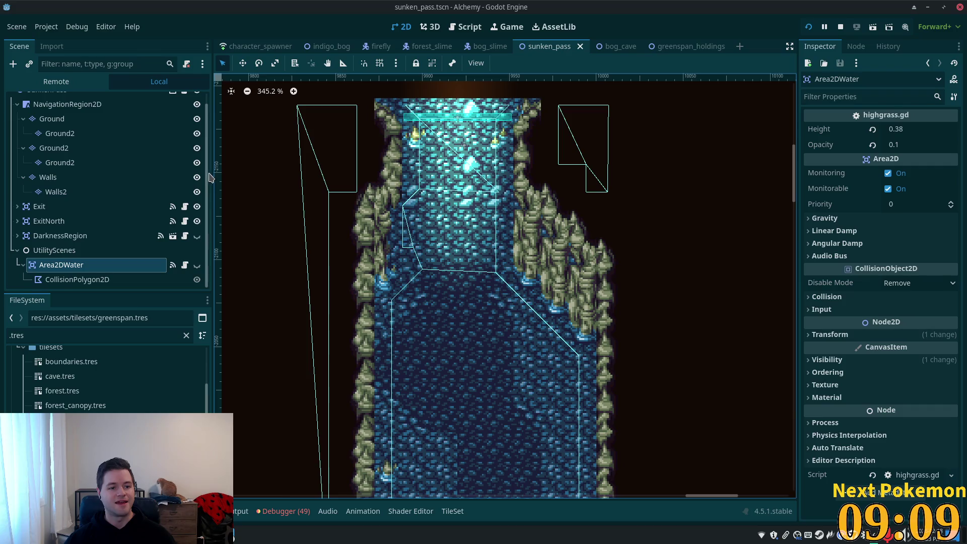
pyautogui.click(454, 162)
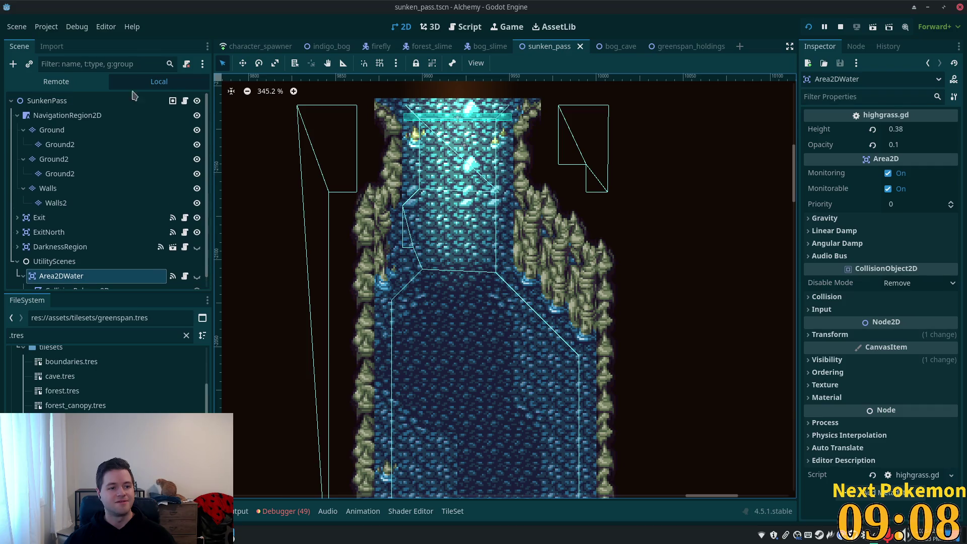
pyautogui.rightClick(459, 160)
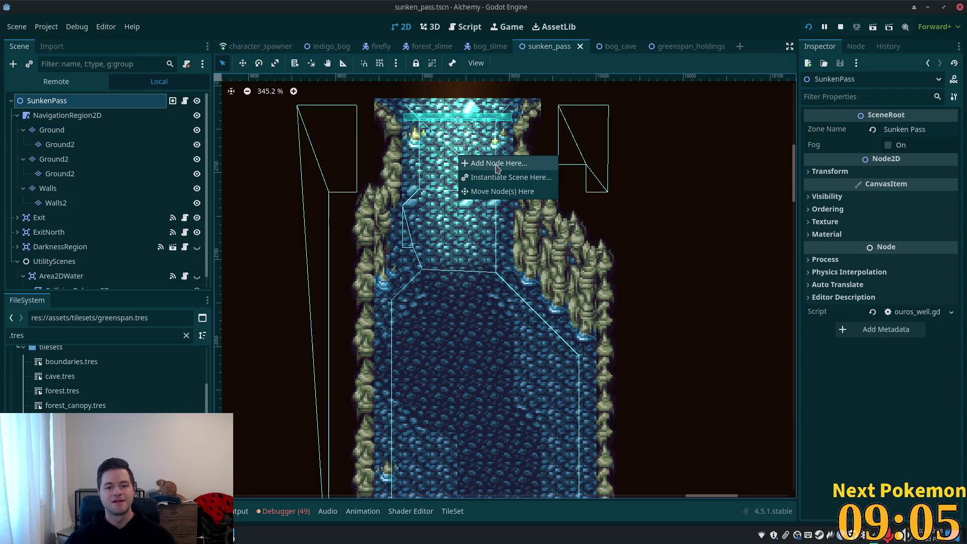
pyautogui.click(511, 164)
pyautogui.doubleClick(378, 175)
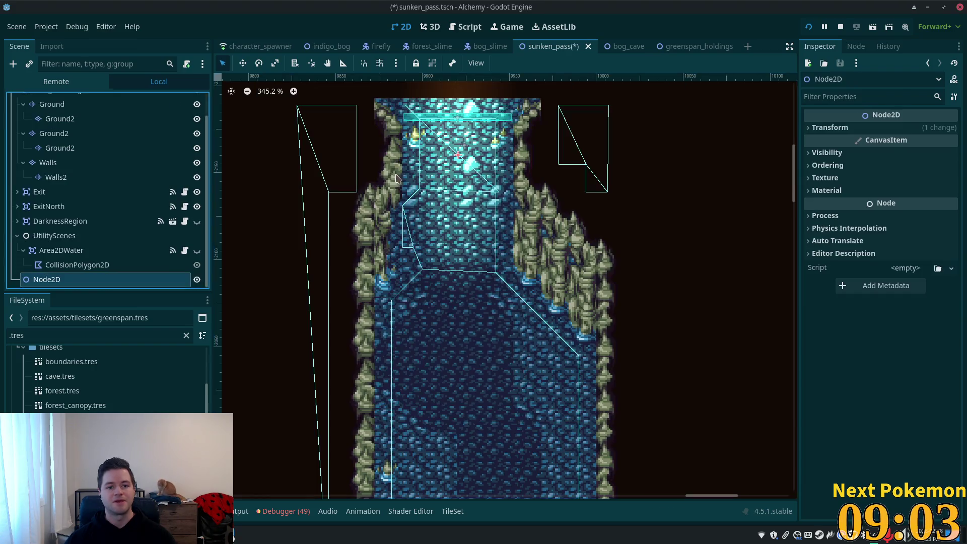
pyautogui.click(830, 127)
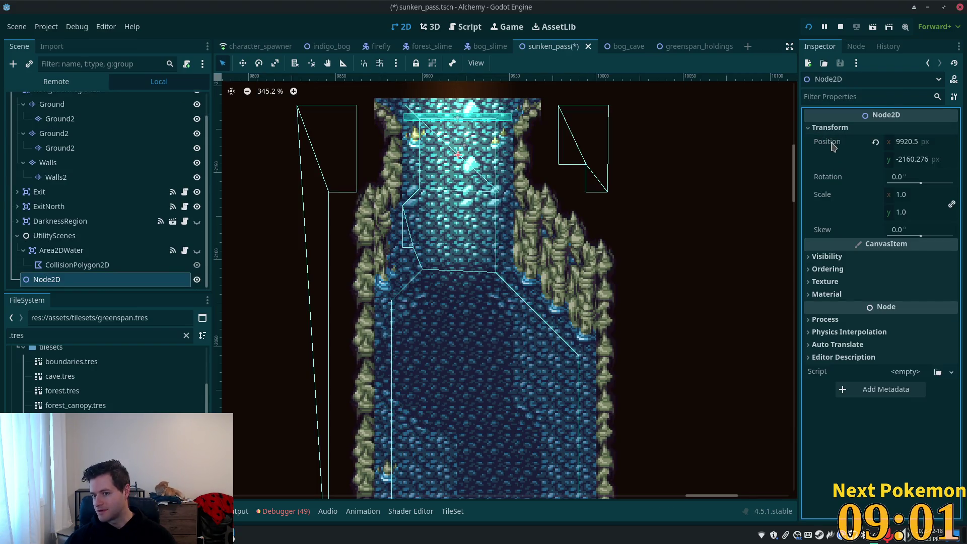
pyautogui.rightClick(832, 146)
pyautogui.click(861, 149)
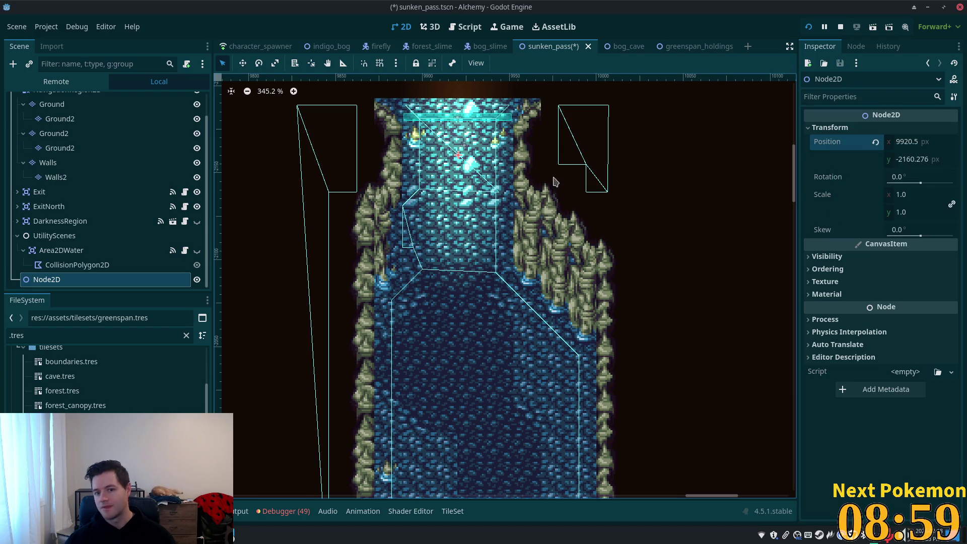
# Delete the temporary Node2D from the sunken_pass scene.
pyautogui.click(91, 279)
pyautogui.press('Delete')
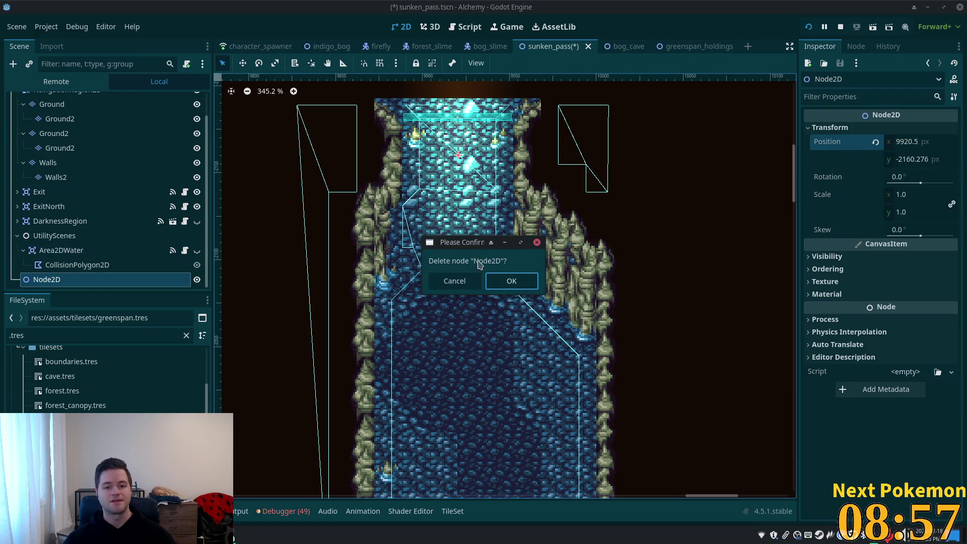
pyautogui.click(509, 281)
# In greenspan_holdings, paste 9920.5, -2160.276 as SunkenPassExit's Destination.
pyautogui.click(657, 50)
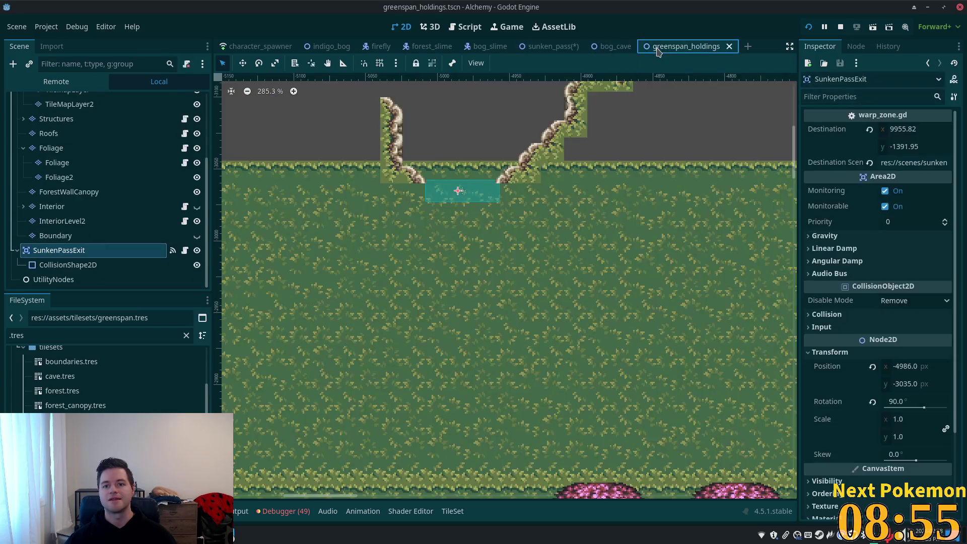
pyautogui.rightClick(832, 132)
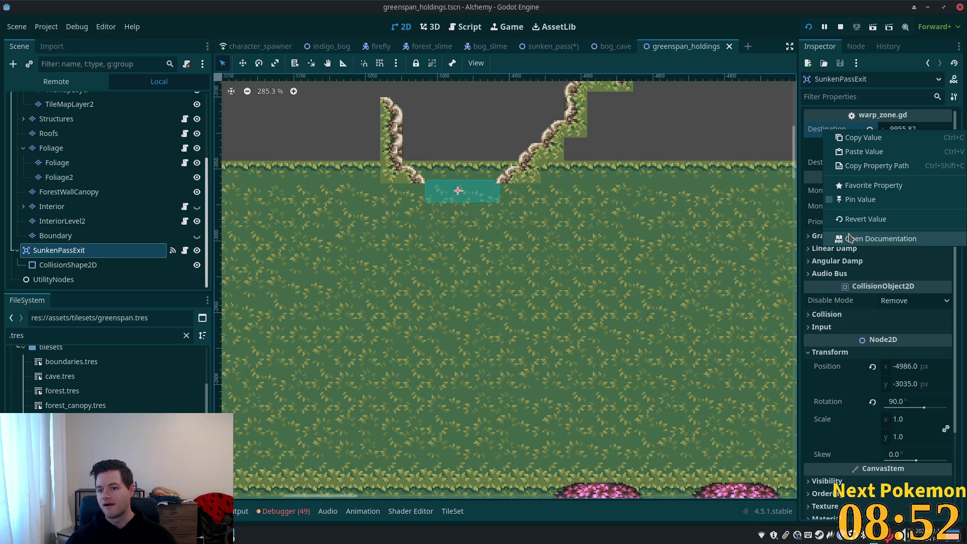
pyautogui.click(877, 156)
# Add a Node2D above the exit, copy its position -4982.773, -3067.822, and save the scene.
pyautogui.moveTo(460, 140); pyautogui.dragTo(483, 203)
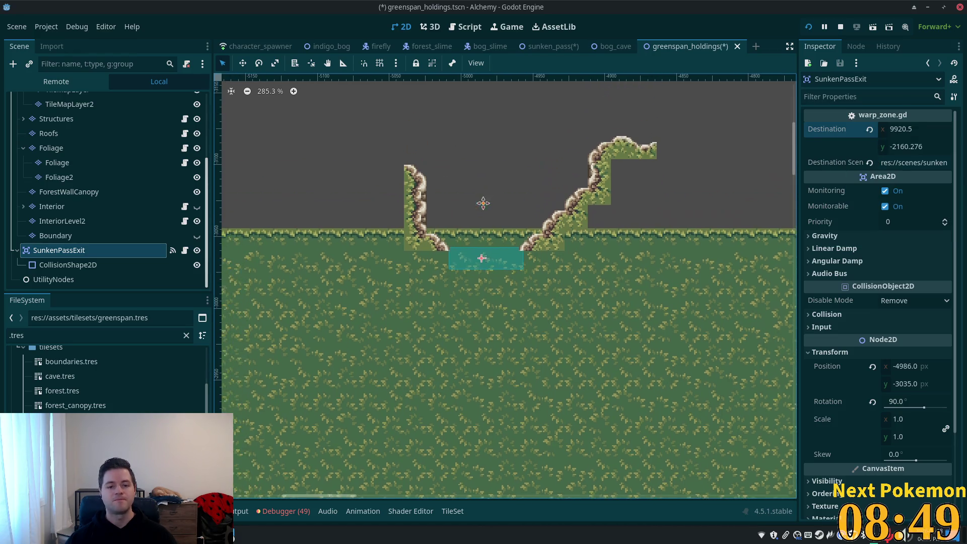
pyautogui.rightClick(482, 220)
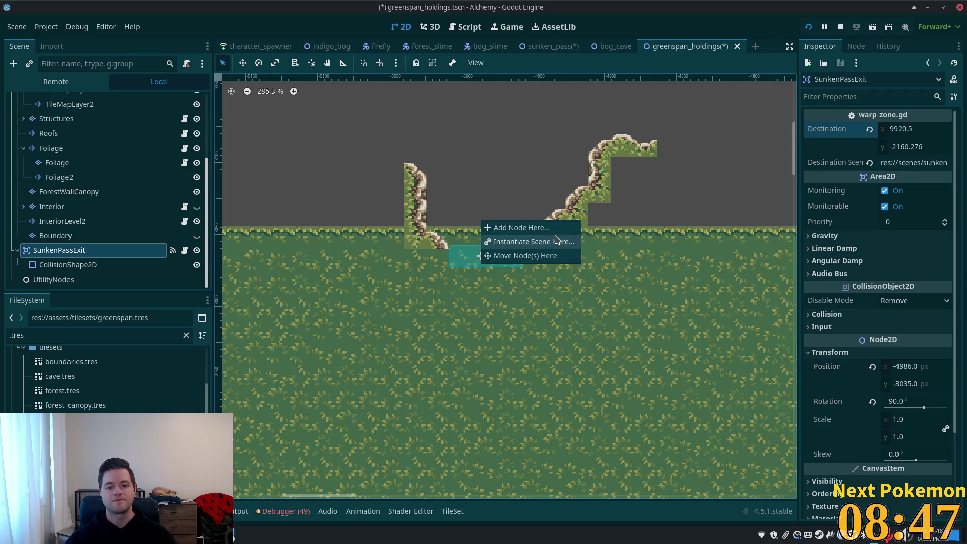
pyautogui.scroll(1, 206, 122)
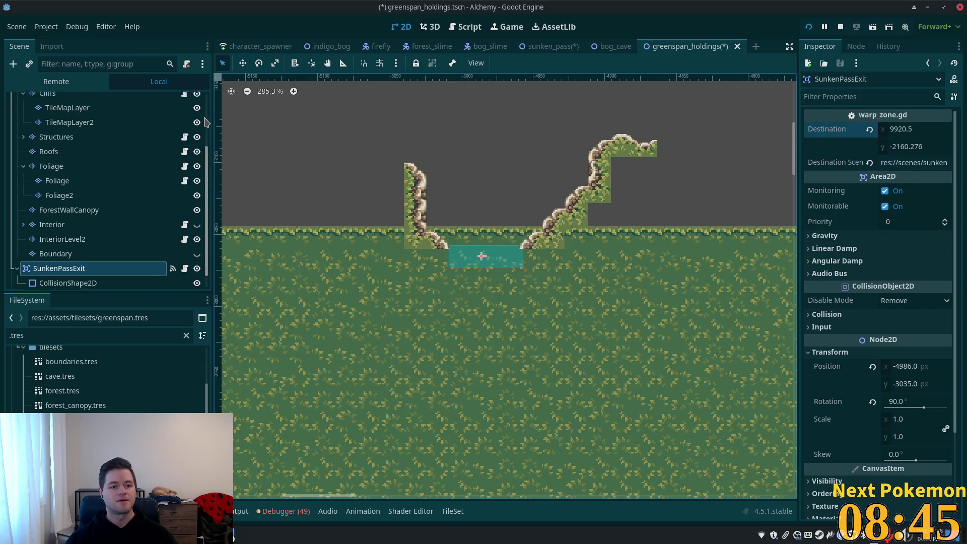
pyautogui.scroll(5, 205, 122)
pyautogui.click(67, 116)
pyautogui.click(61, 101)
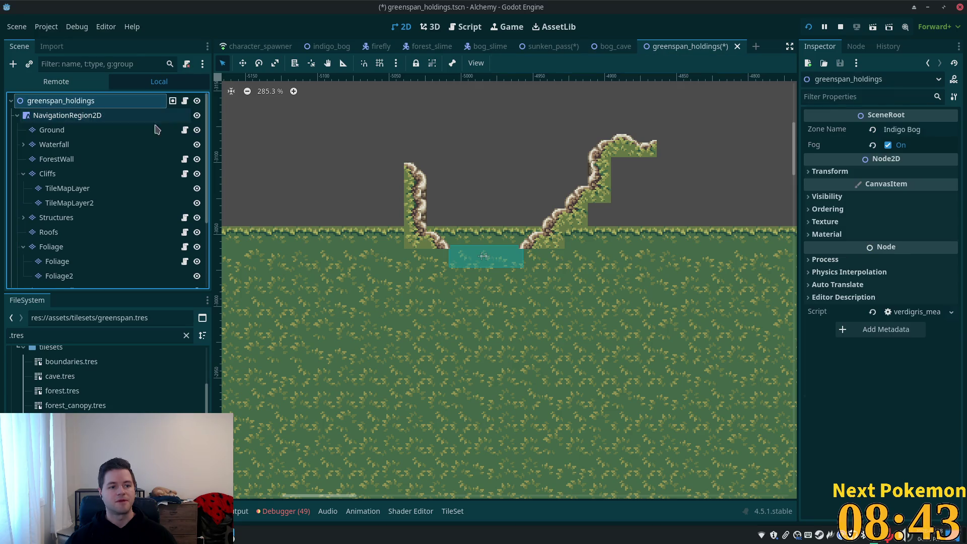
pyautogui.rightClick(483, 210)
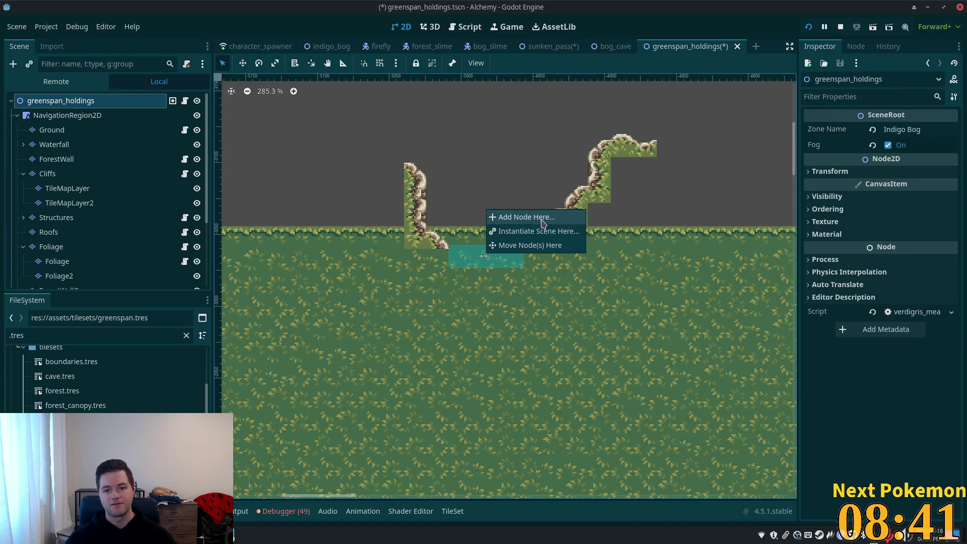
pyautogui.click(498, 216)
pyautogui.doubleClick(421, 174)
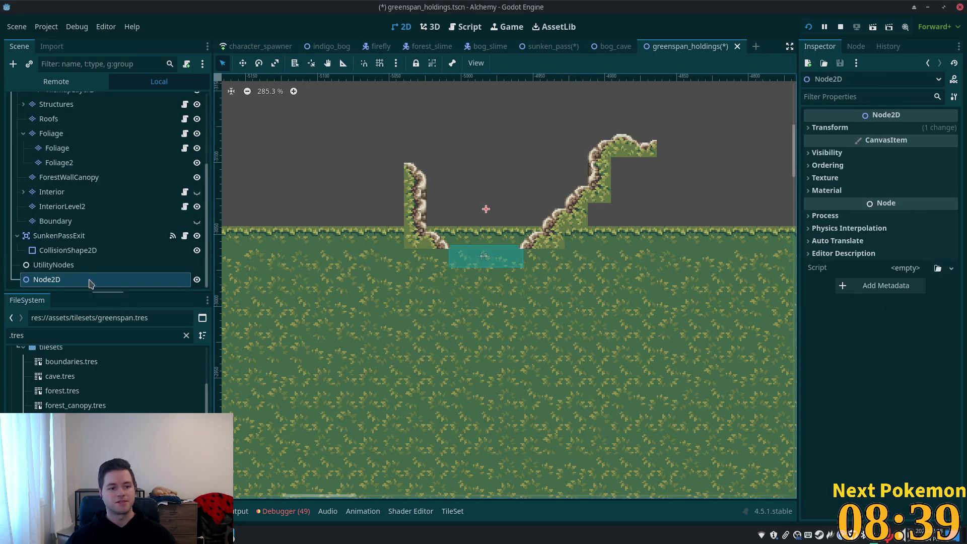
pyautogui.click(835, 128)
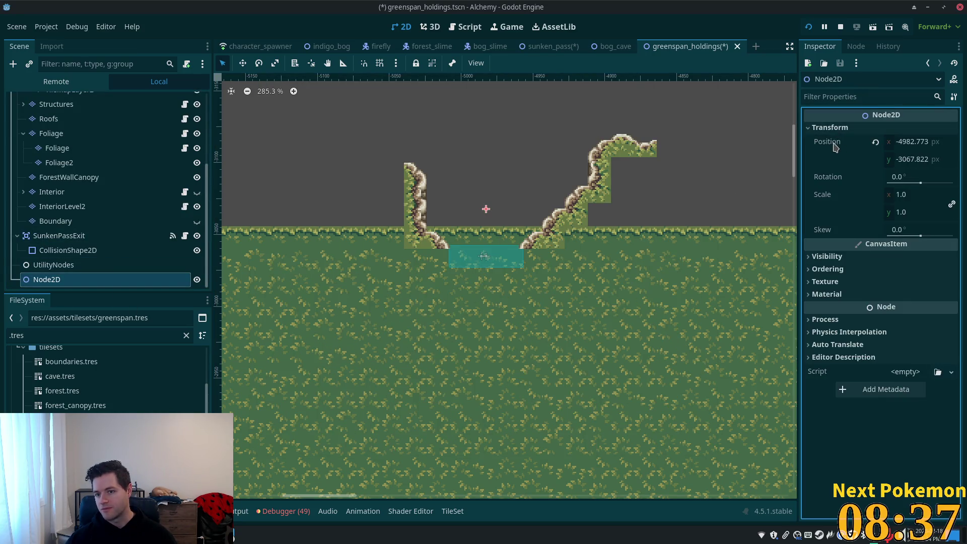
pyautogui.rightClick(834, 145)
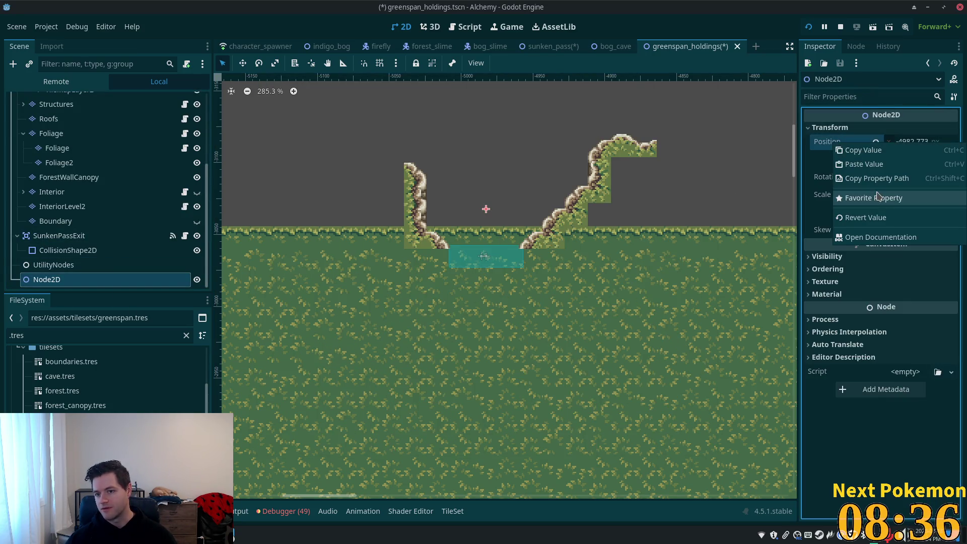
pyautogui.click(866, 151)
pyautogui.hotkey('ctrl', 's')
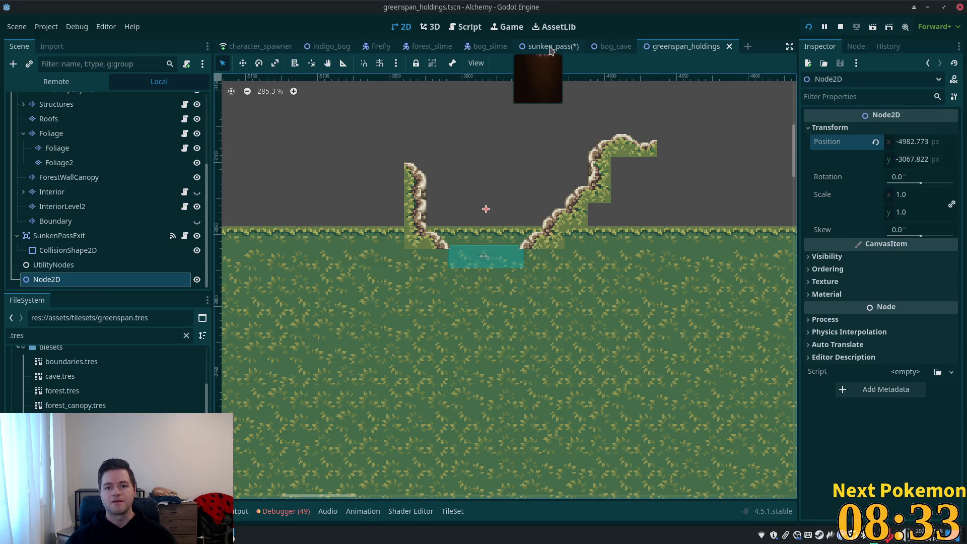
# In sunken_pass, paste -4982.773, -3067.822 as ExitNorth's Destination.
pyautogui.click(551, 46)
pyautogui.scroll(3, 486, 201)
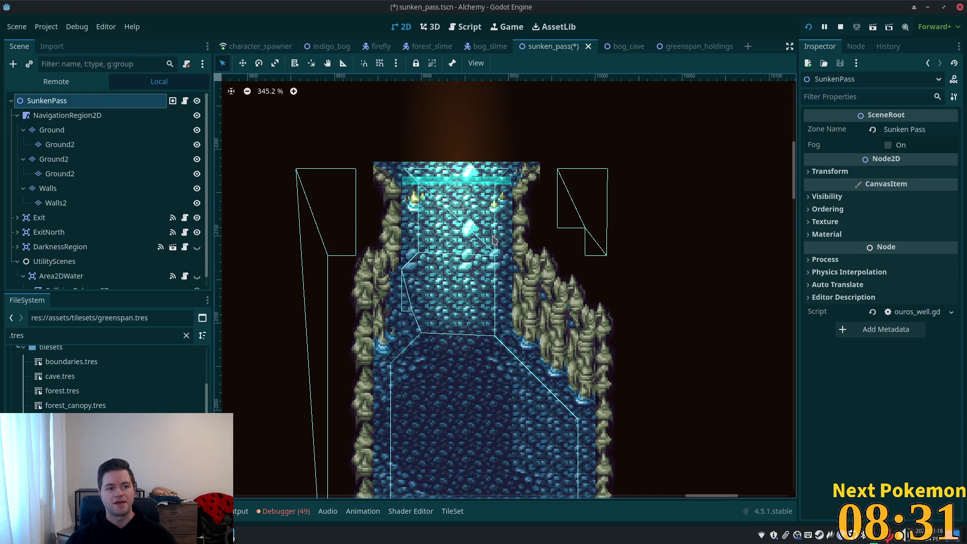
pyautogui.click(456, 186)
pyautogui.scroll(-2, 58, 236)
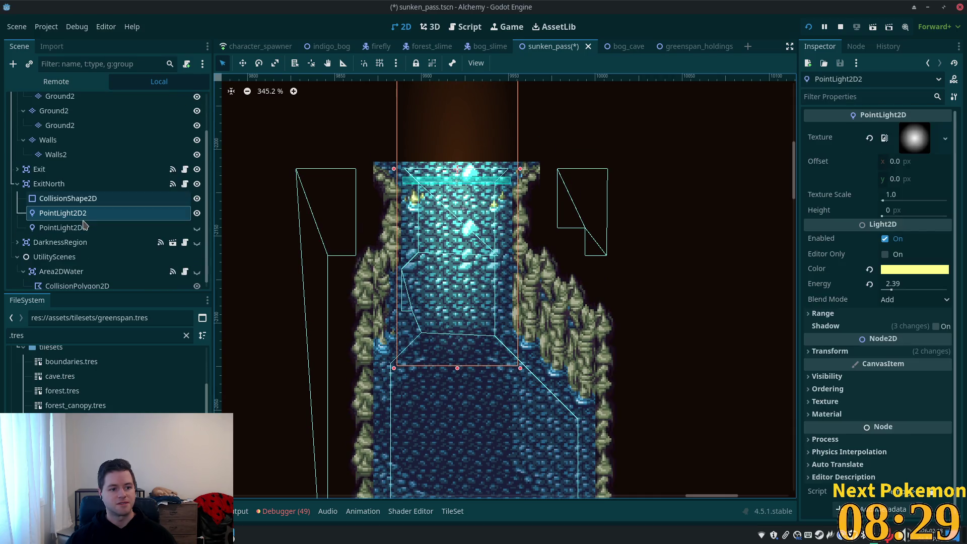
pyautogui.click(56, 184)
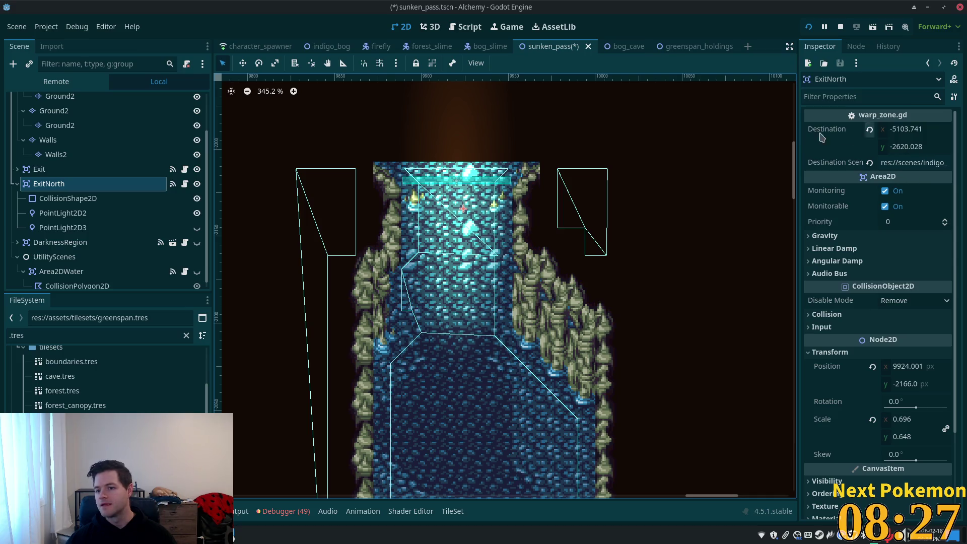
pyautogui.rightClick(821, 130)
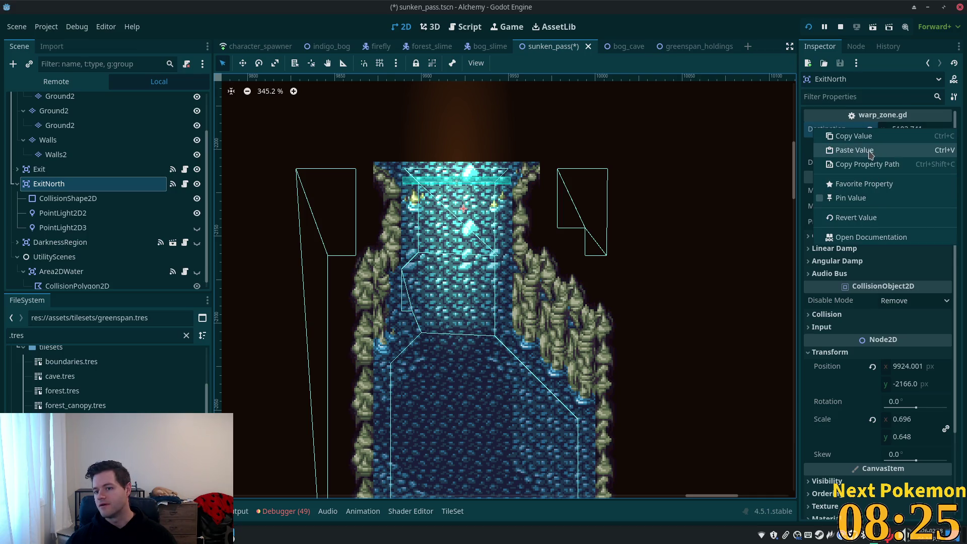
pyautogui.click(870, 150)
# Change ExitNorth's Destination Scene from indigo_bog to greenspan_holdings.
pyautogui.click(923, 163)
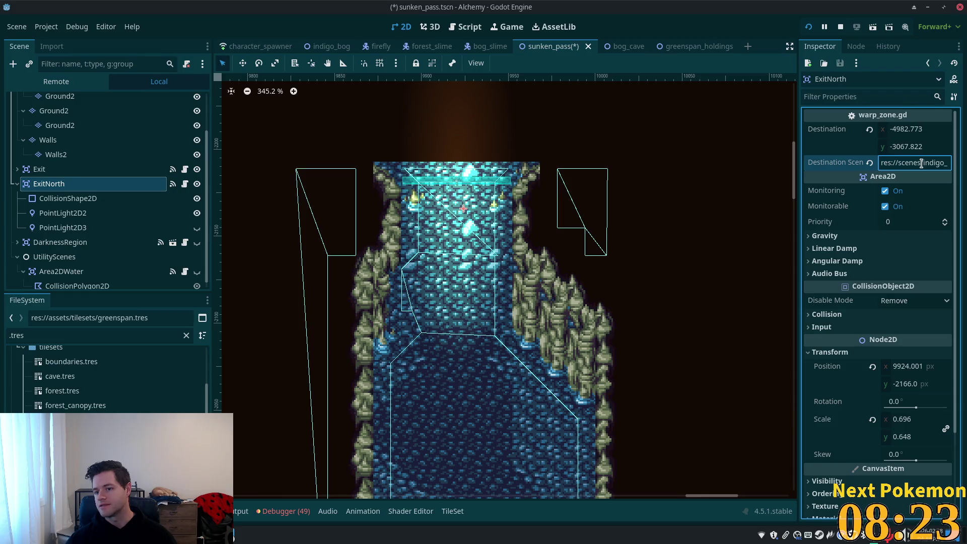
pyautogui.moveTo(922, 163); pyautogui.dragTo(949, 163)
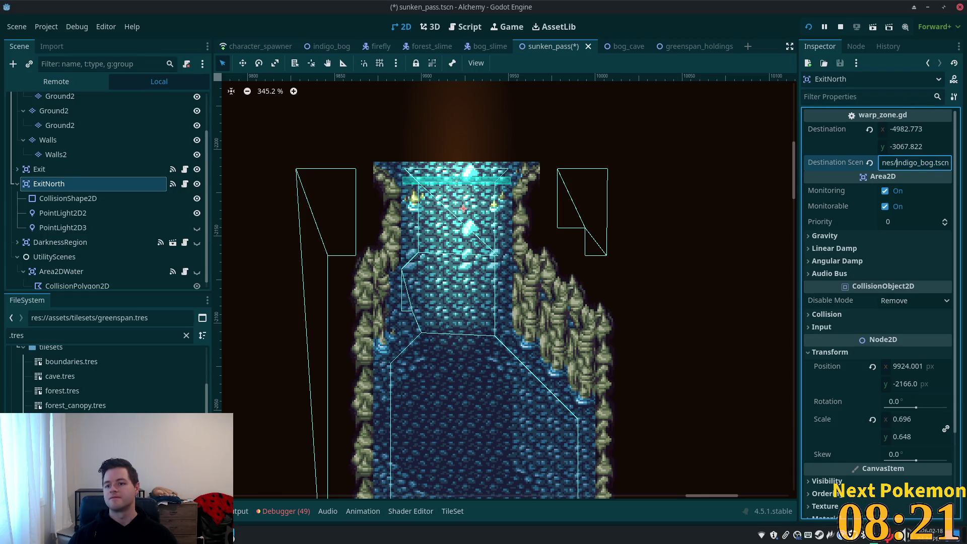
pyautogui.doubleClick(910, 162)
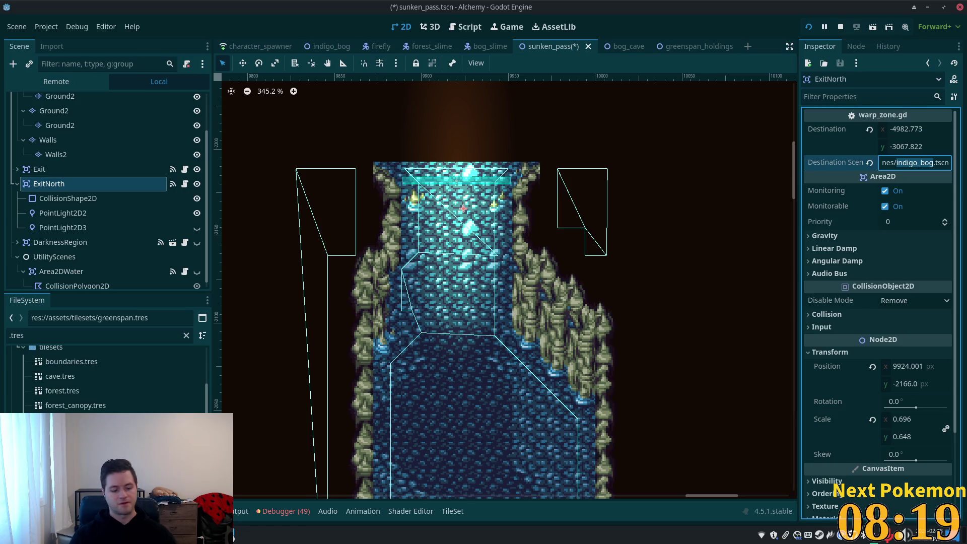
pyautogui.write('n')
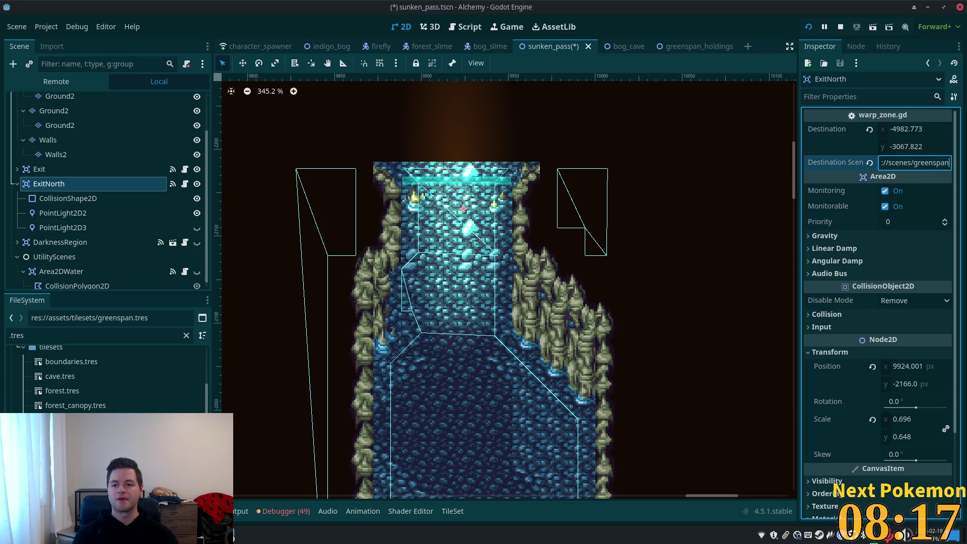
pyautogui.write('_holdings')
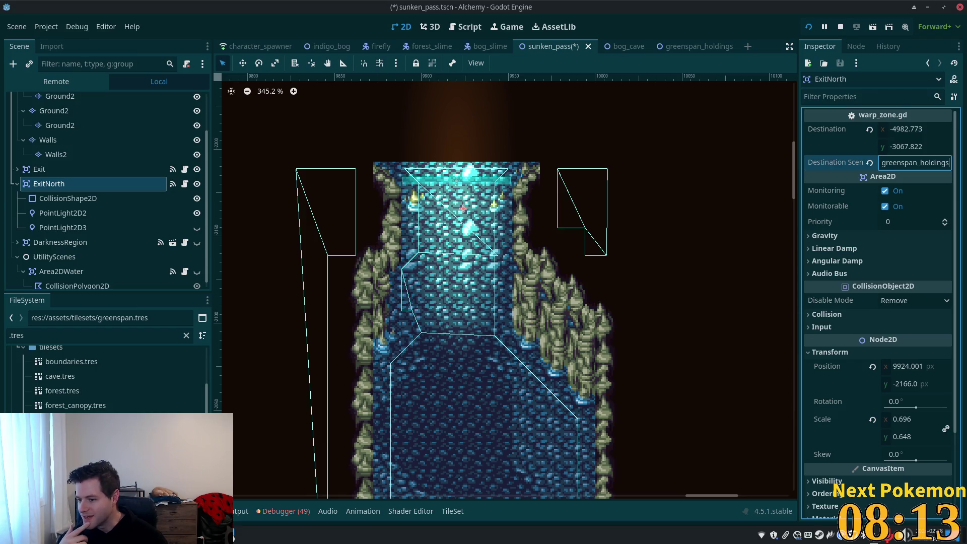
pyautogui.press('Tab')
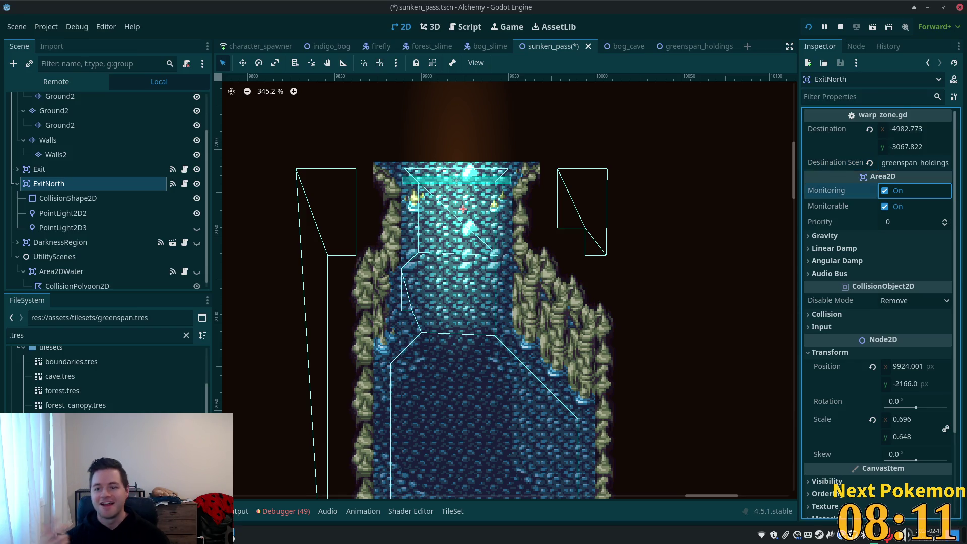
# Re-enable ExitNorth's Monitoring, save sunken_pass.tscn, and open Cursor's project-wide search.
pyautogui.hotkey('ctrl', 's')
pyautogui.press('space')
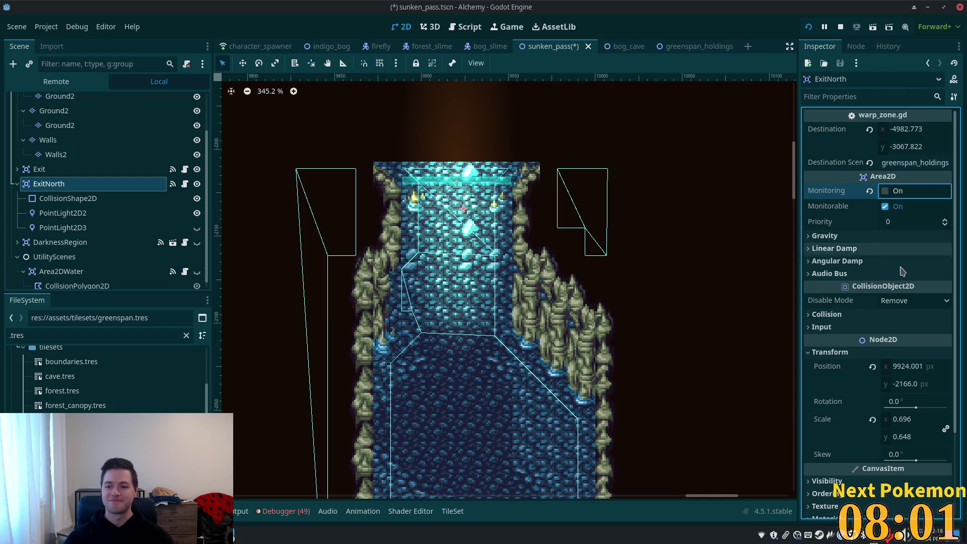
pyautogui.click(871, 191)
pyautogui.hotkey('ctrl', 's')
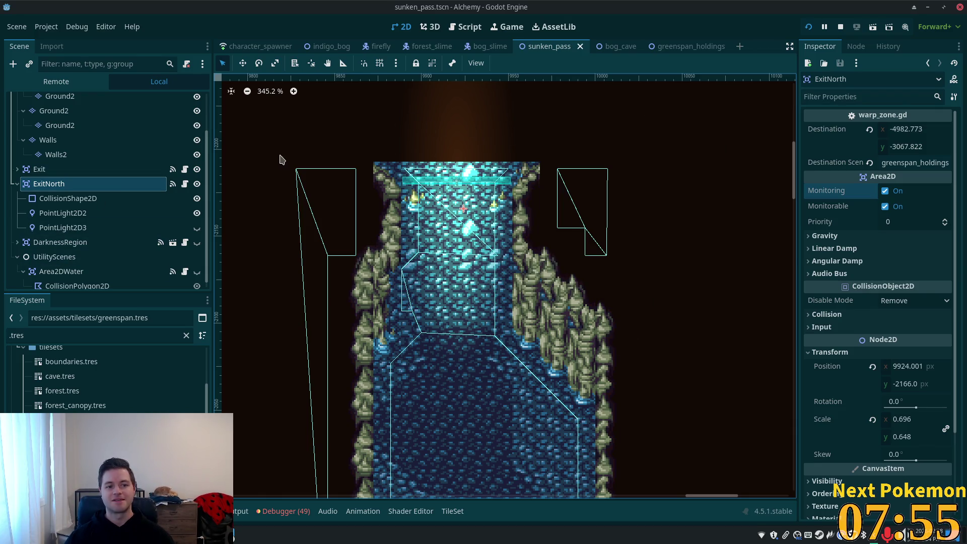
pyautogui.hotkey('alt', 'Tab')
pyautogui.hotkey('ctrl', 'shift', 'f')
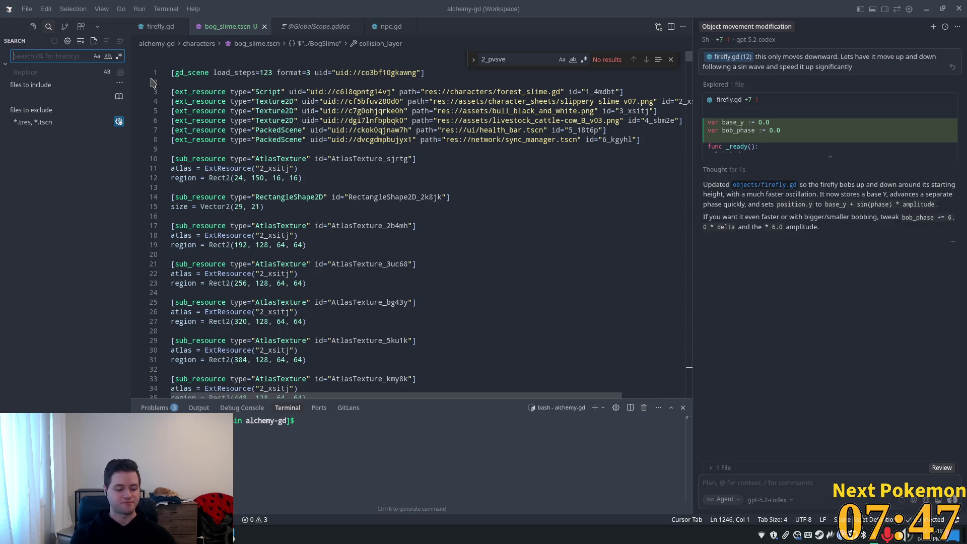
# Search for indigo_ and duplicate the indigo_bog entry in scene_loader.gd's scene_paths.
pyautogui.write('indigo_')
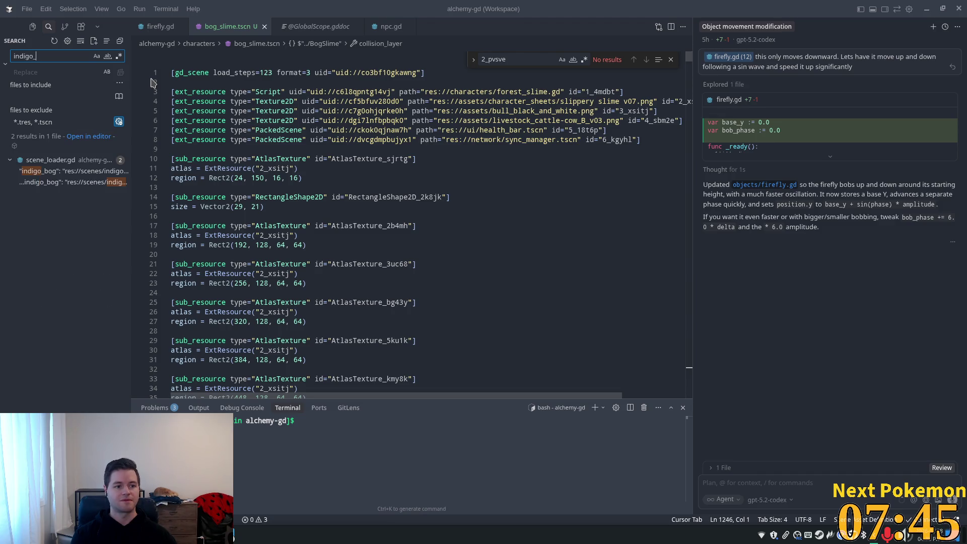
pyautogui.click(64, 185)
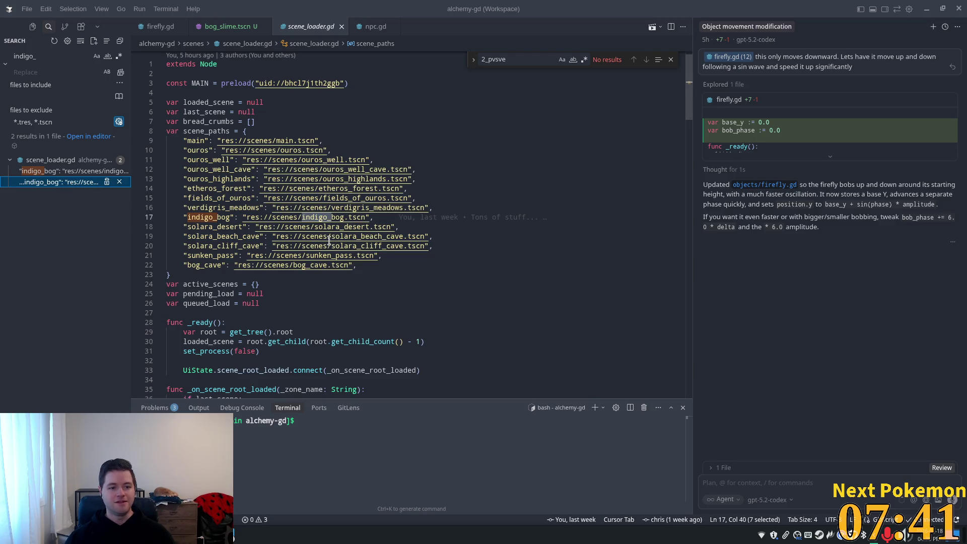
pyautogui.click(388, 198)
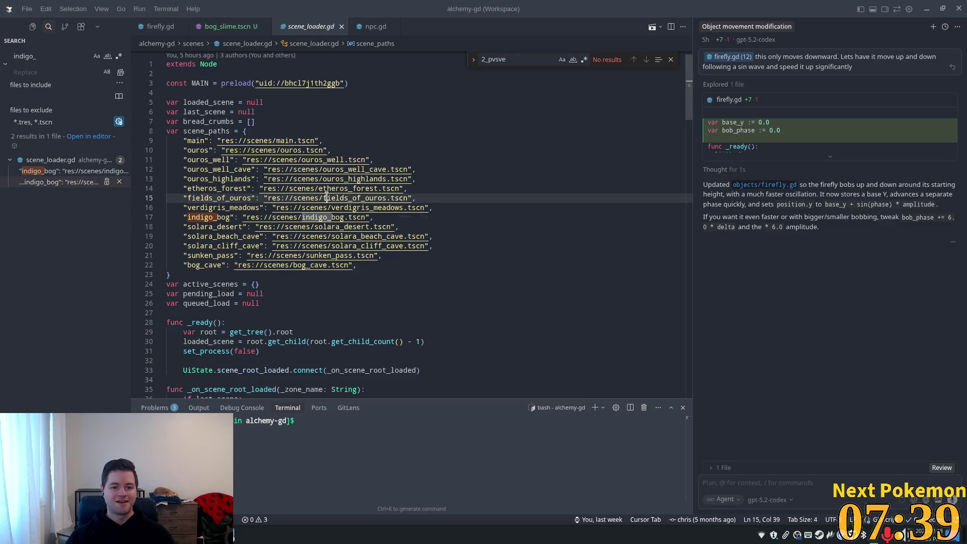
pyautogui.click(387, 227)
pyautogui.click(363, 217)
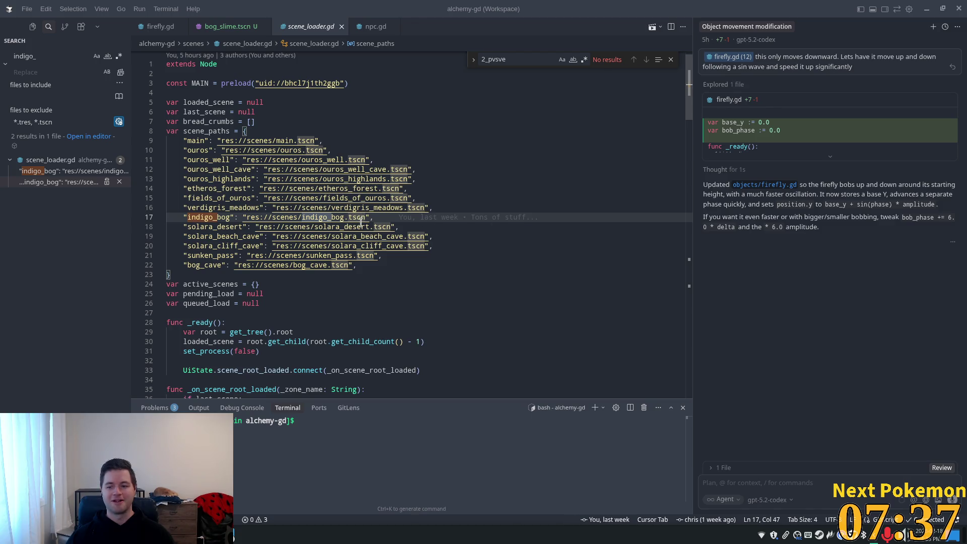
pyautogui.press('End')
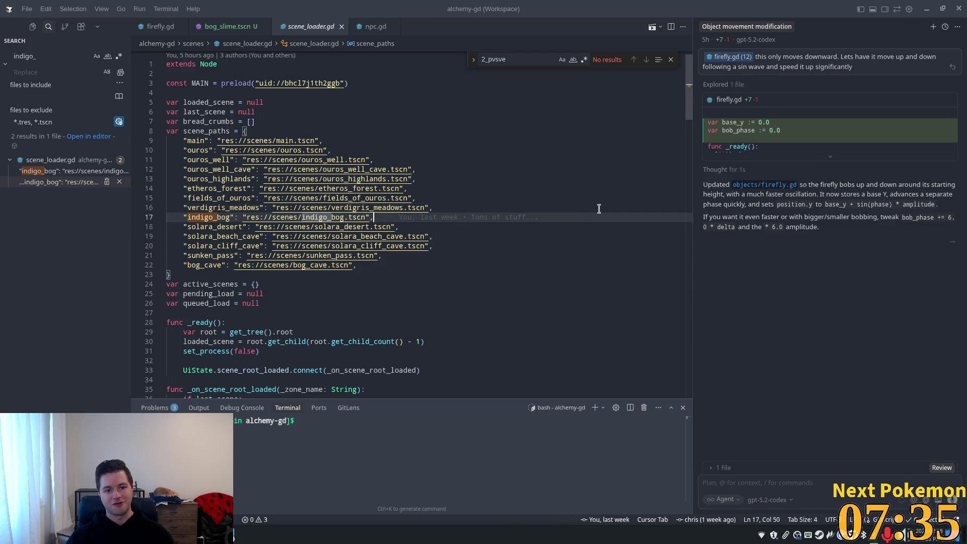
pyautogui.hotkey('shift', 'alt', 'Down')
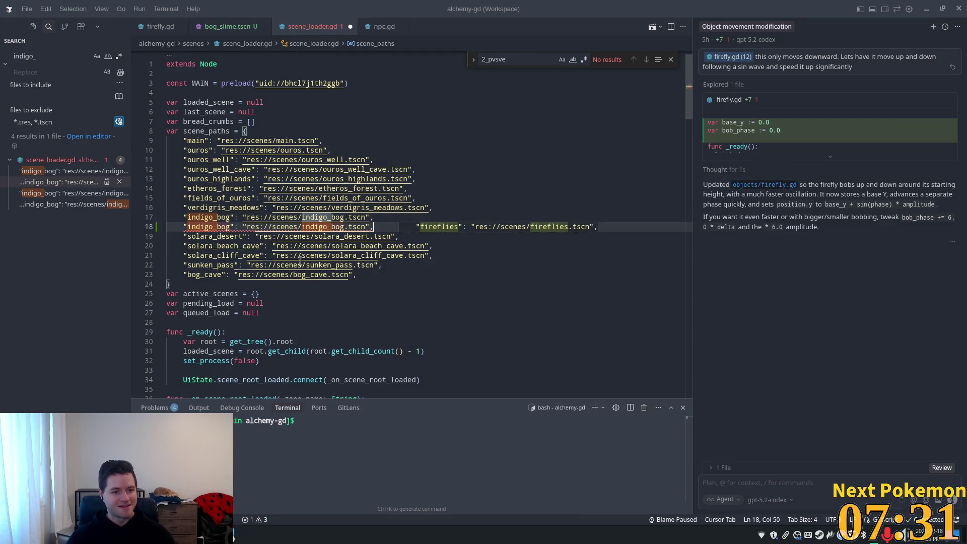
pyautogui.doubleClick(210, 227)
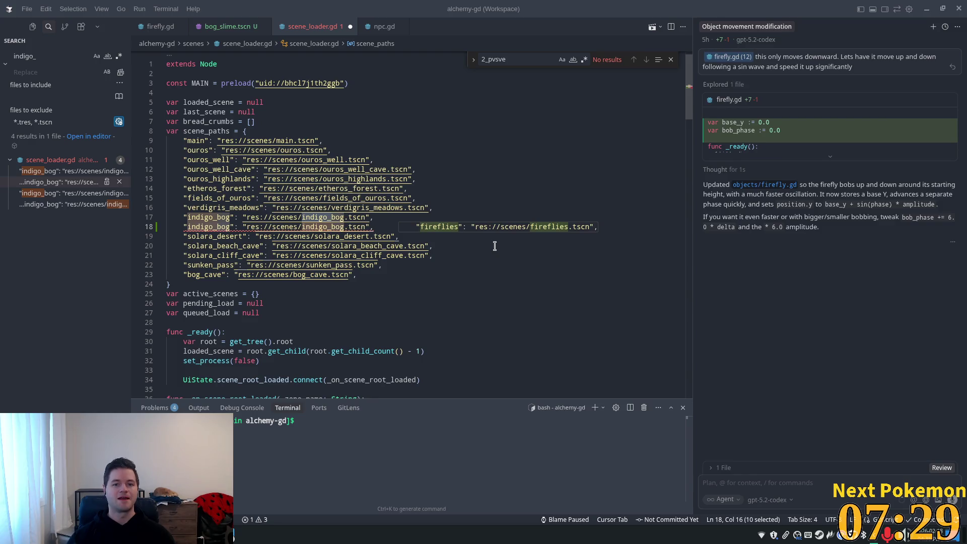
# Rename the copy to greenspan_holdings with path res://scenes/greenspan_holdings.tscn and save.
pyautogui.hotkey('alt', 'Tab')
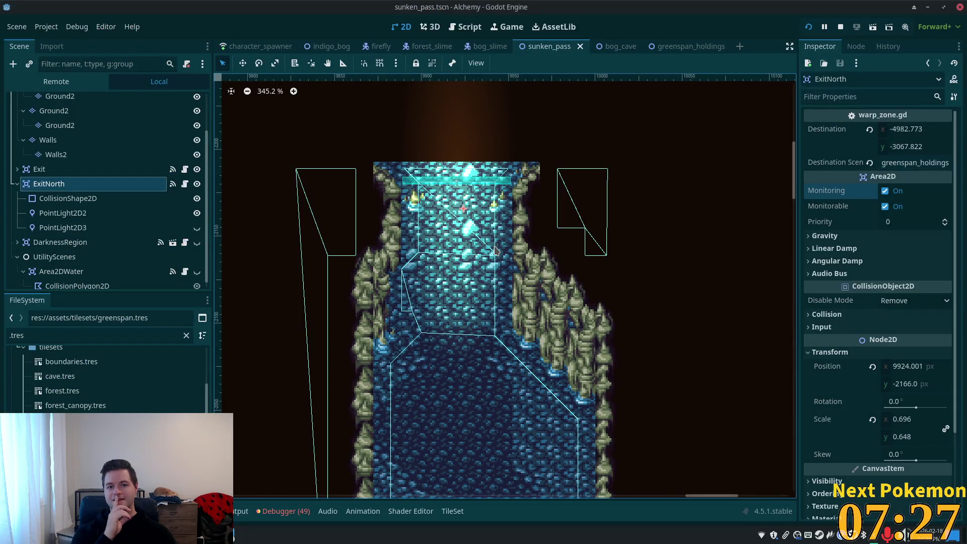
pyautogui.hotkey('alt', 'Tab')
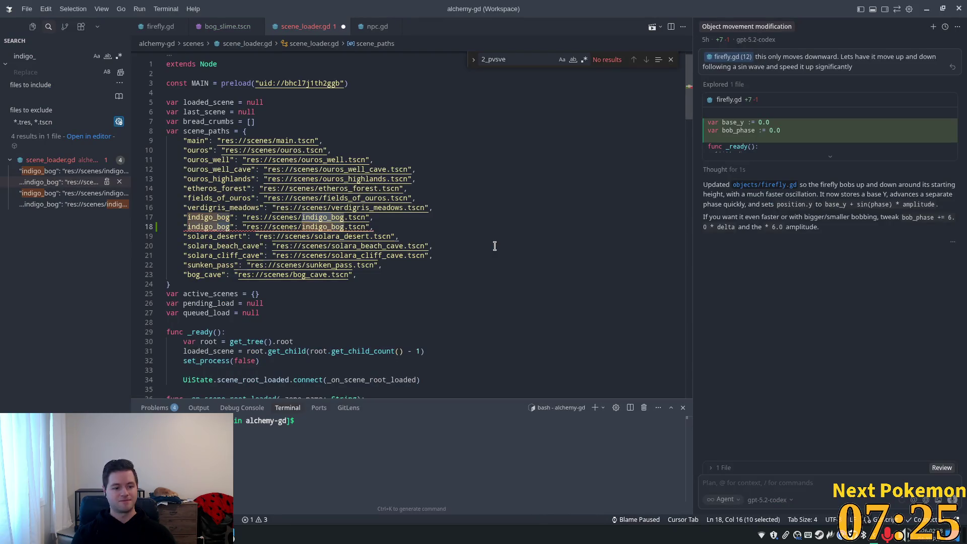
pyautogui.write('greenspan')
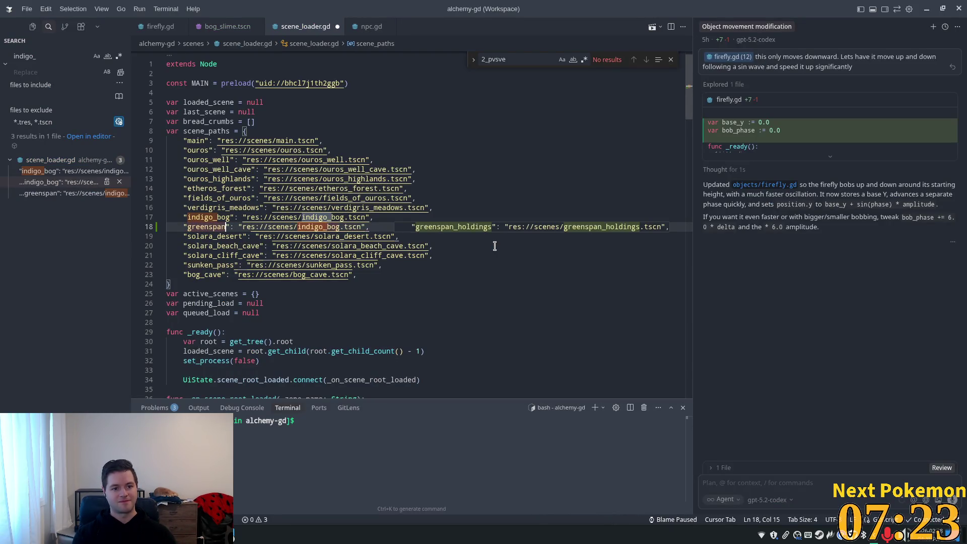
pyautogui.write('_holdings')
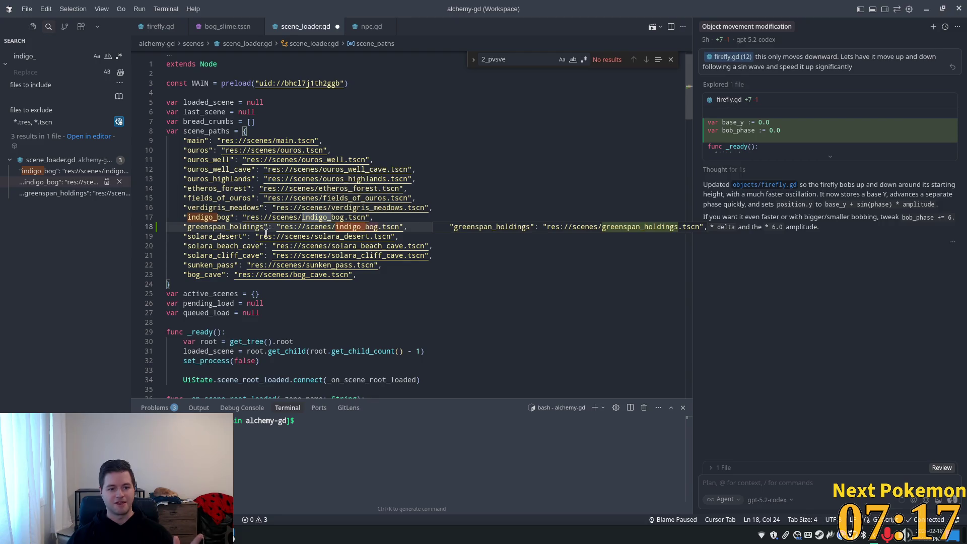
pyautogui.press('Tab')
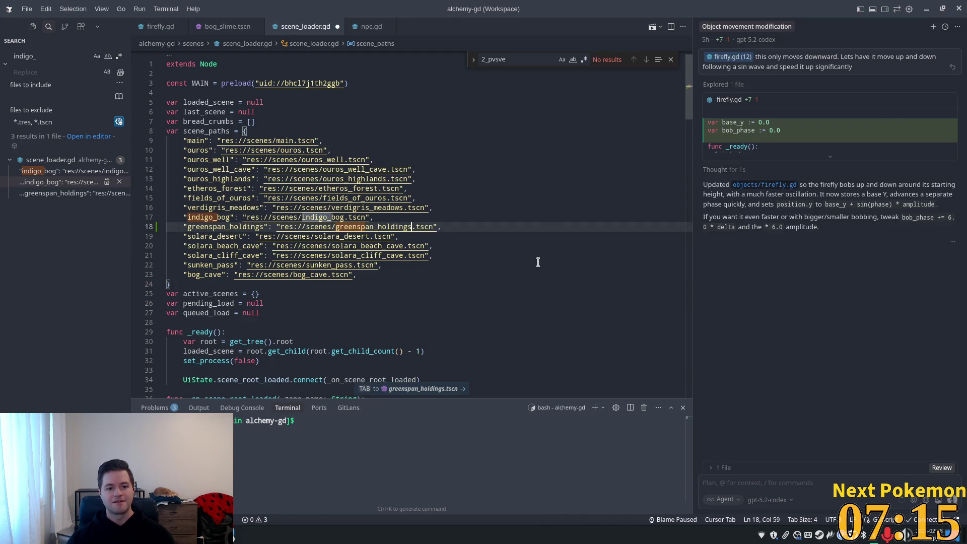
pyautogui.hotkey('ctrl', 's')
pyautogui.click(463, 208)
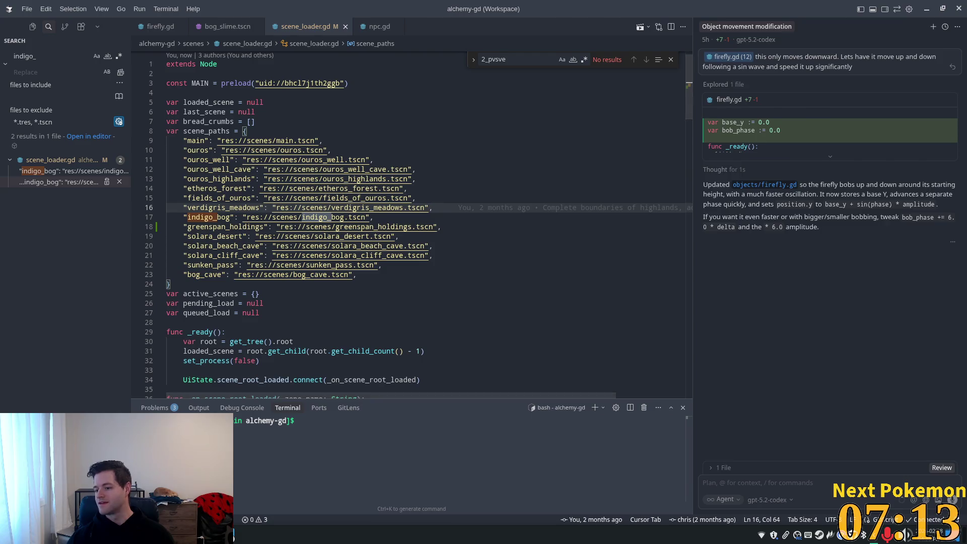
pyautogui.hotkey('ctrl', 'alt', 'b')
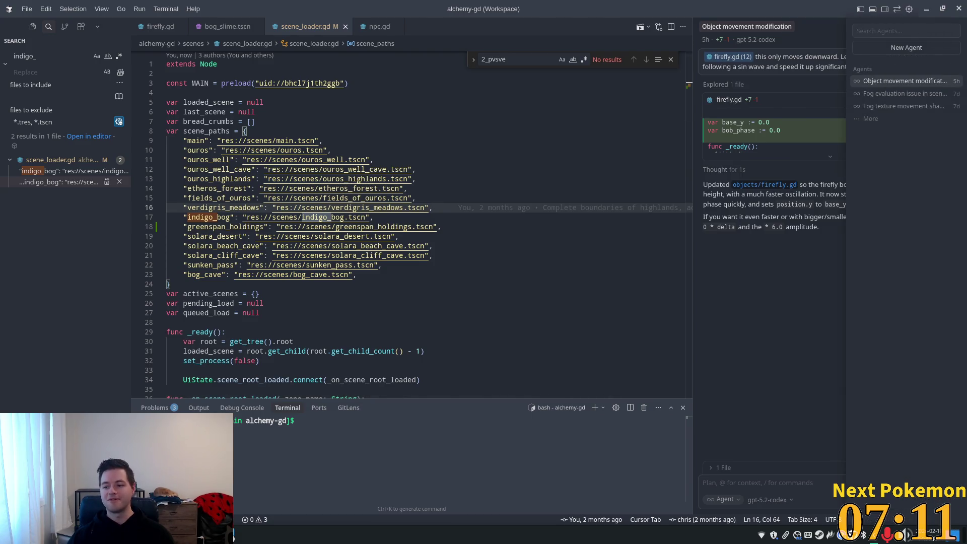
pyautogui.click(809, 282)
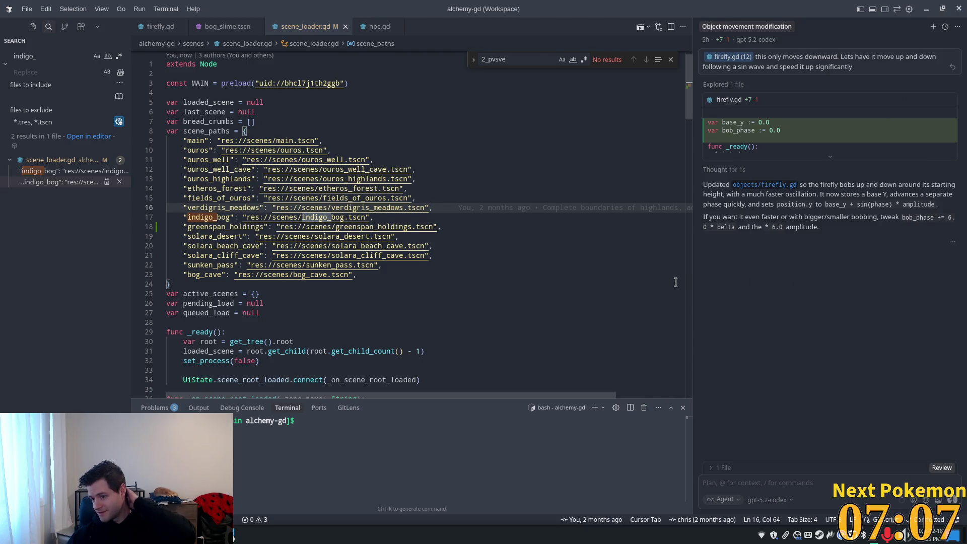
# Run the game from Godot and arrange the two game windows side by side.
pyautogui.hotkey('alt', 'Tab')
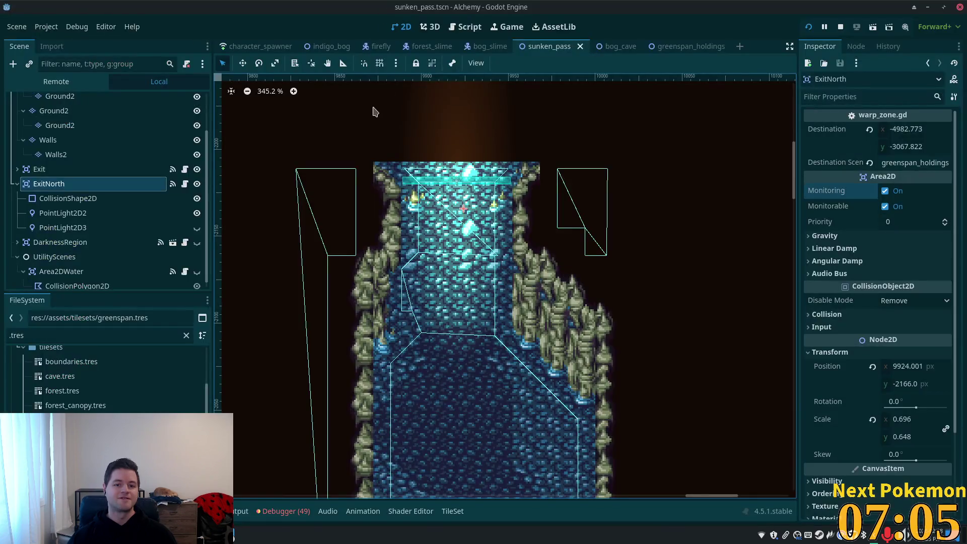
pyautogui.click(811, 27)
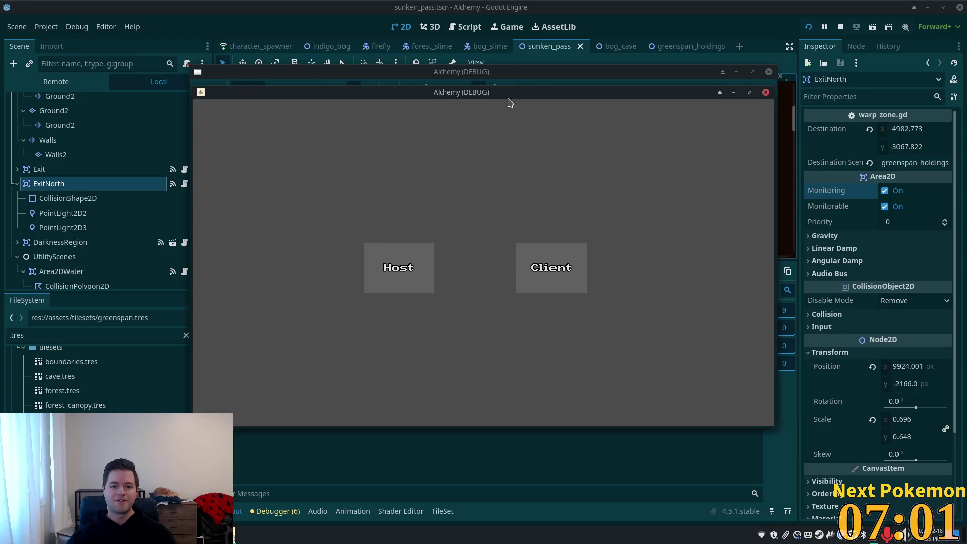
pyautogui.moveTo(509, 103)
pyautogui.mouseDown()
pyautogui.moveTo(338, 132)
pyautogui.moveTo(328, 121)
pyautogui.mouseUp()
pyautogui.moveTo(399, 92)
pyautogui.mouseDown()
pyautogui.moveTo(606, 145)
pyautogui.moveTo(552, 160)
pyautogui.mouseUp()
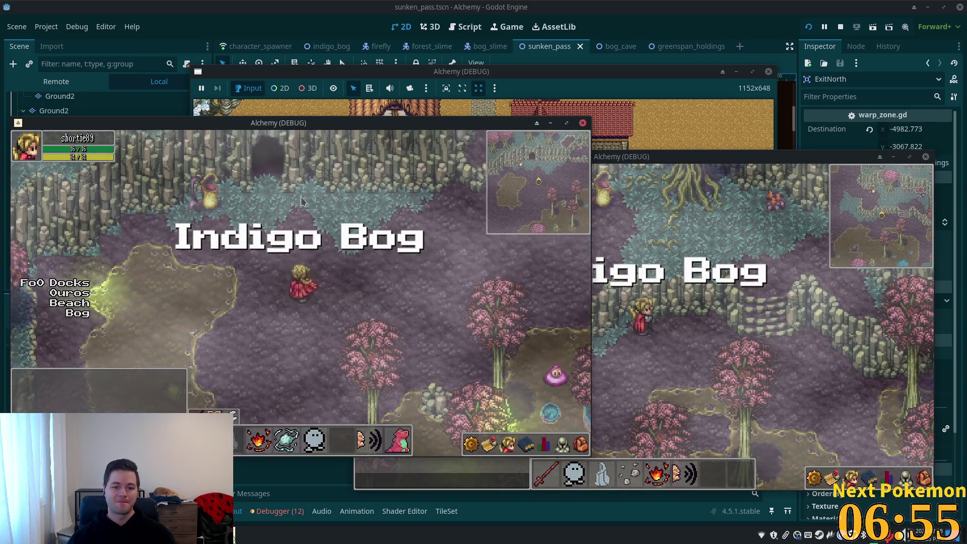
# Walk the character north from Indigo Bog up through the Sunken Pass cave.
pyautogui.press('Up')
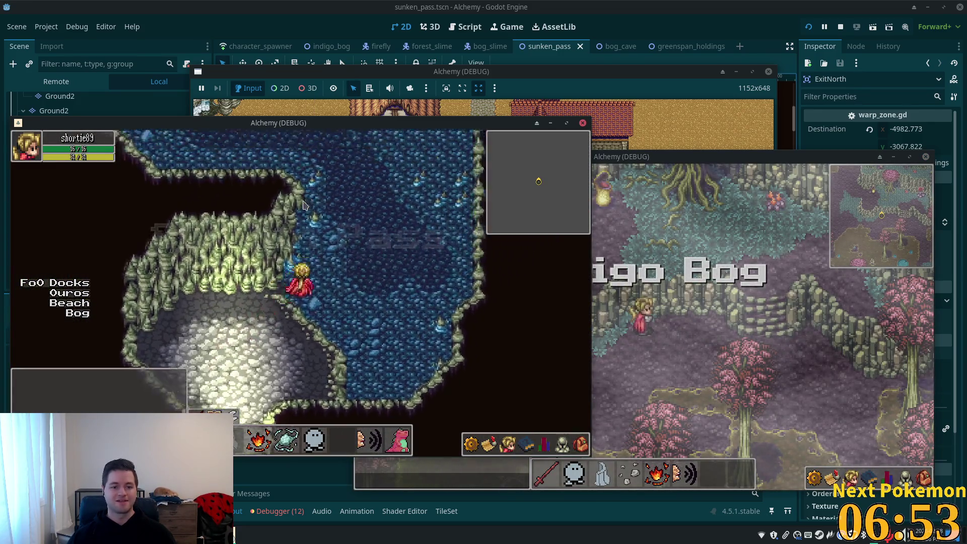
pyautogui.press('Up')
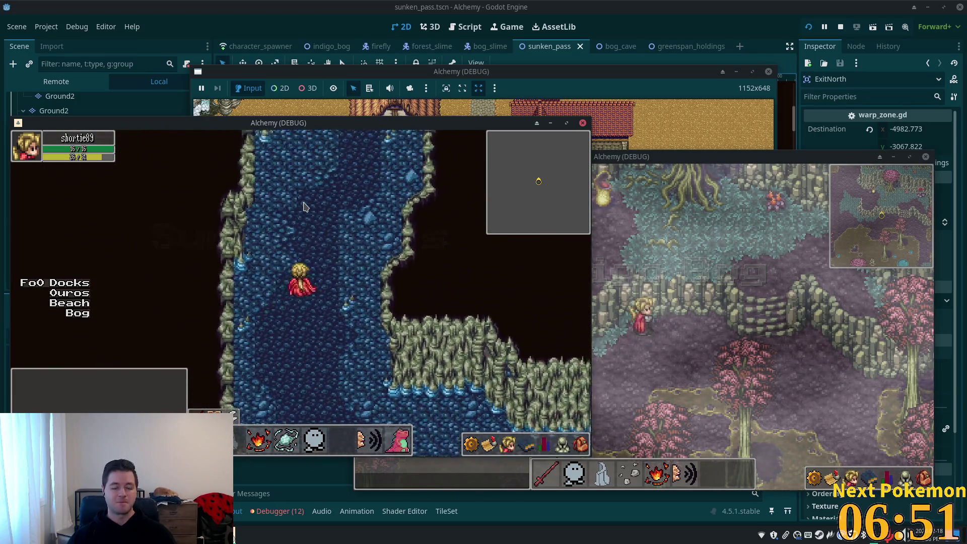
pyautogui.press('Up')
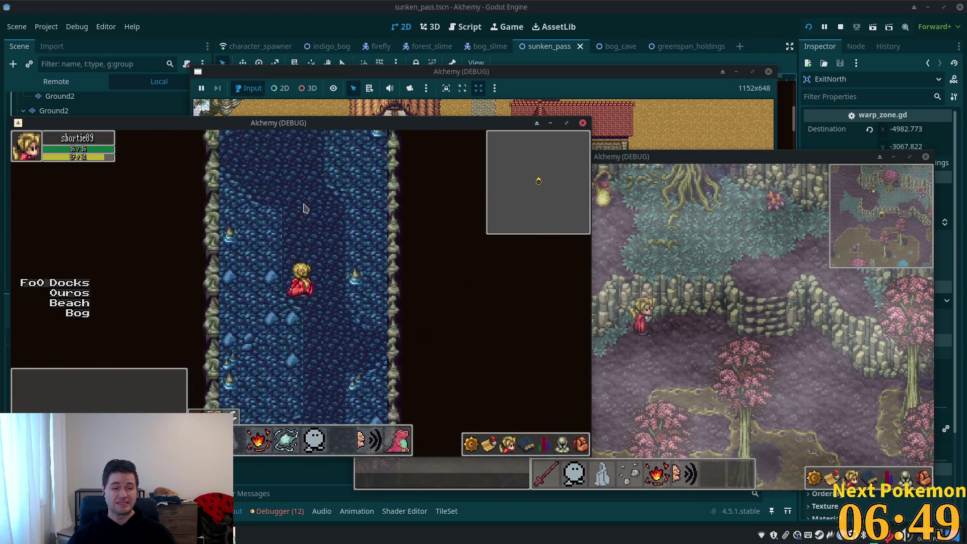
pyautogui.press('Up')
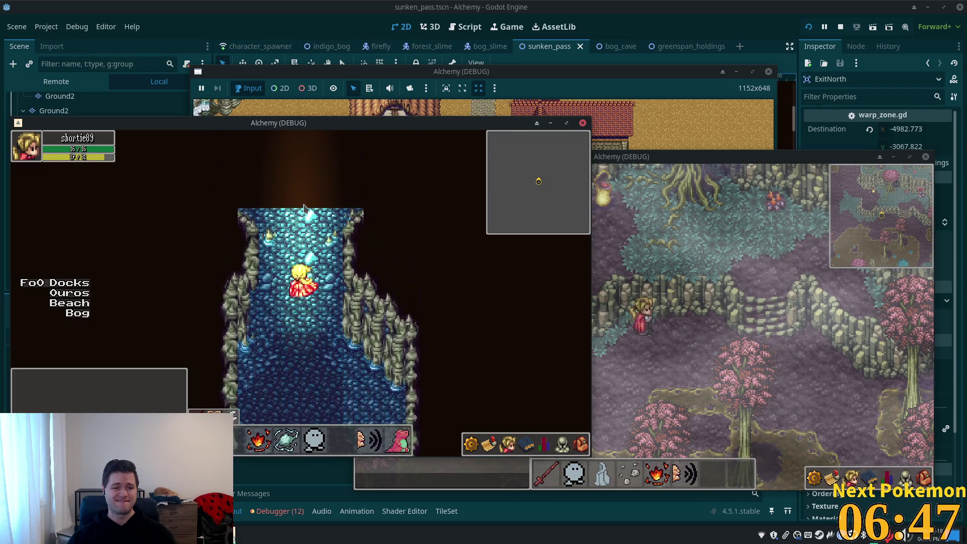
pyautogui.press('Up')
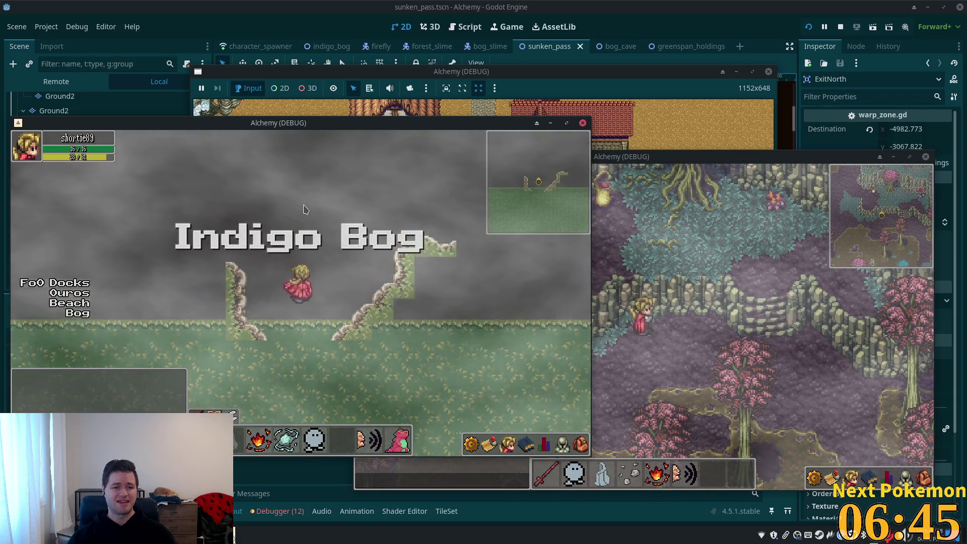
pyautogui.press('Up')
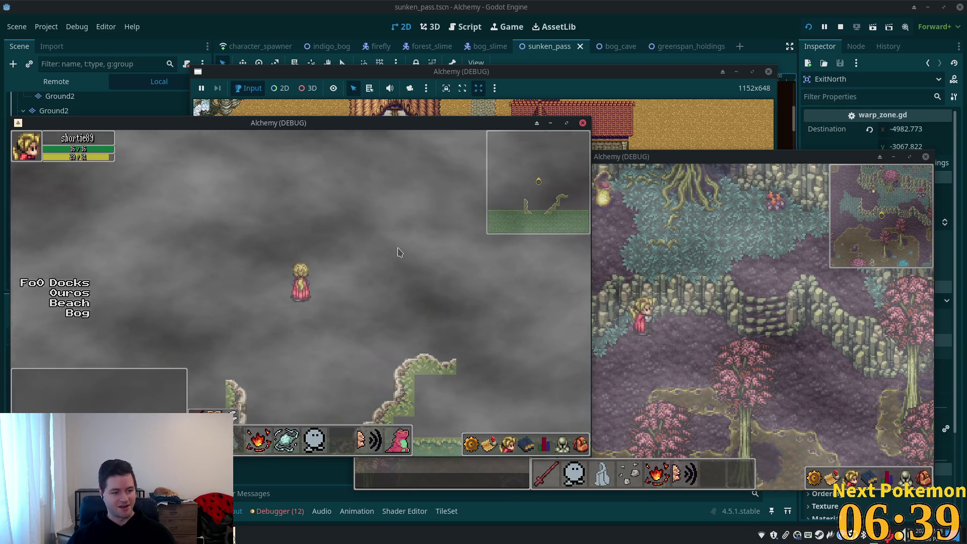
pyautogui.press('Down')
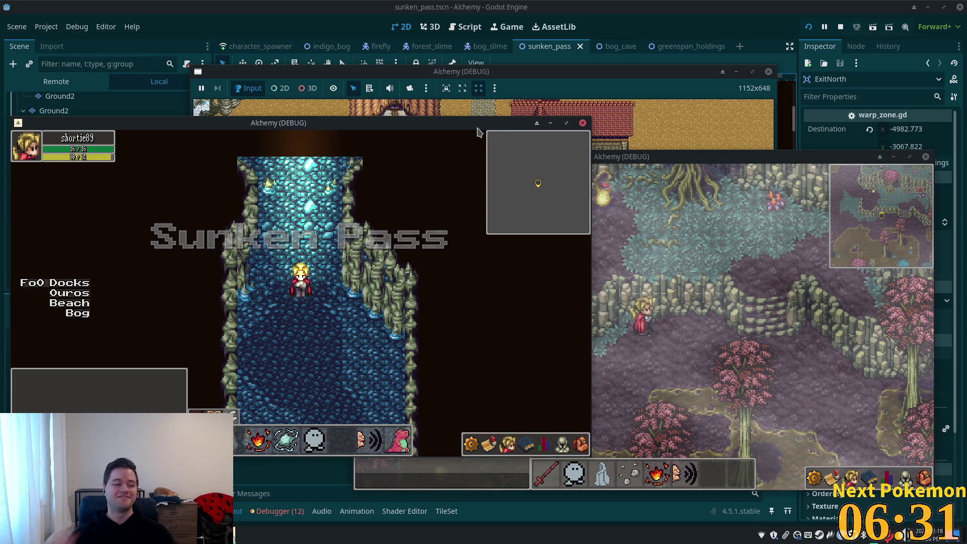
pyautogui.press('Up')
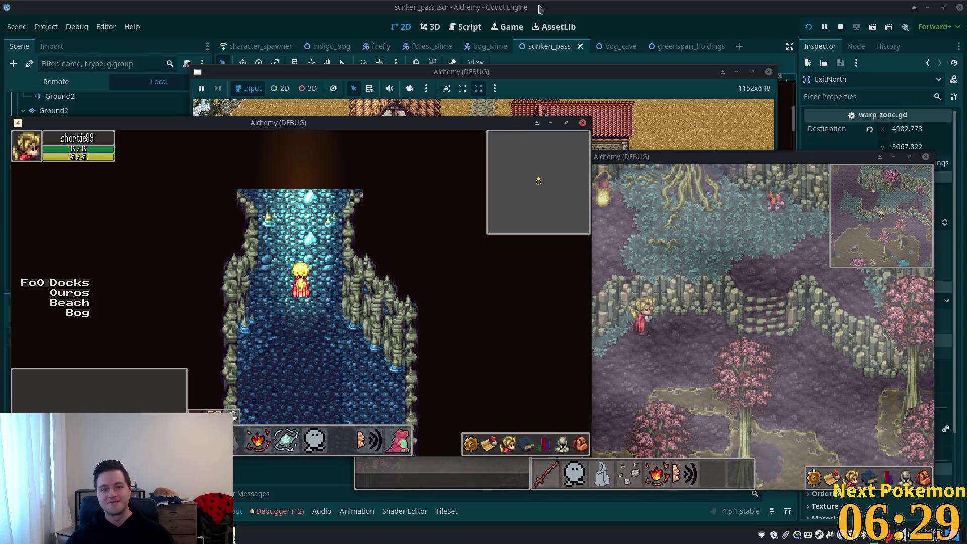
# Return to the editor and inspect the Sunken Pass root's zone settings.
pyautogui.click(540, 8)
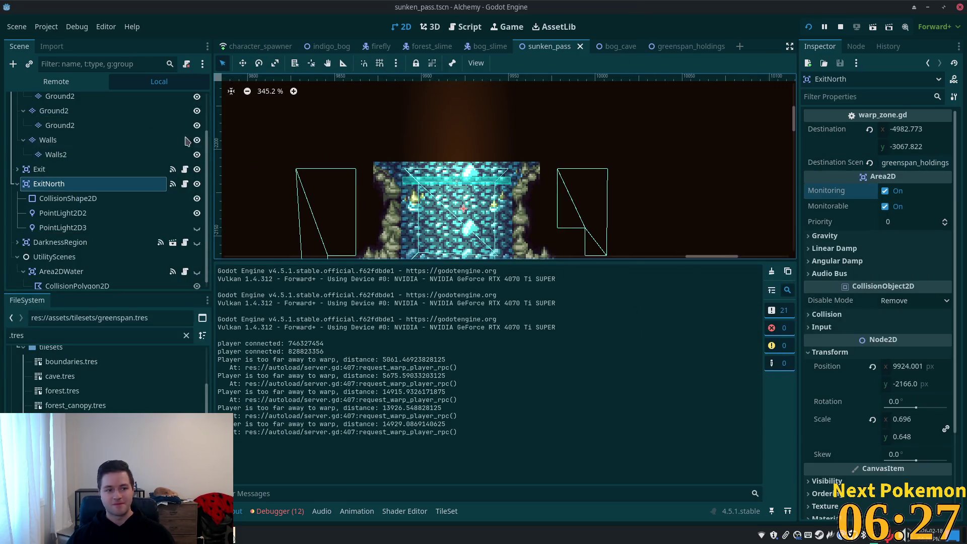
pyautogui.scroll(3, 110, 169)
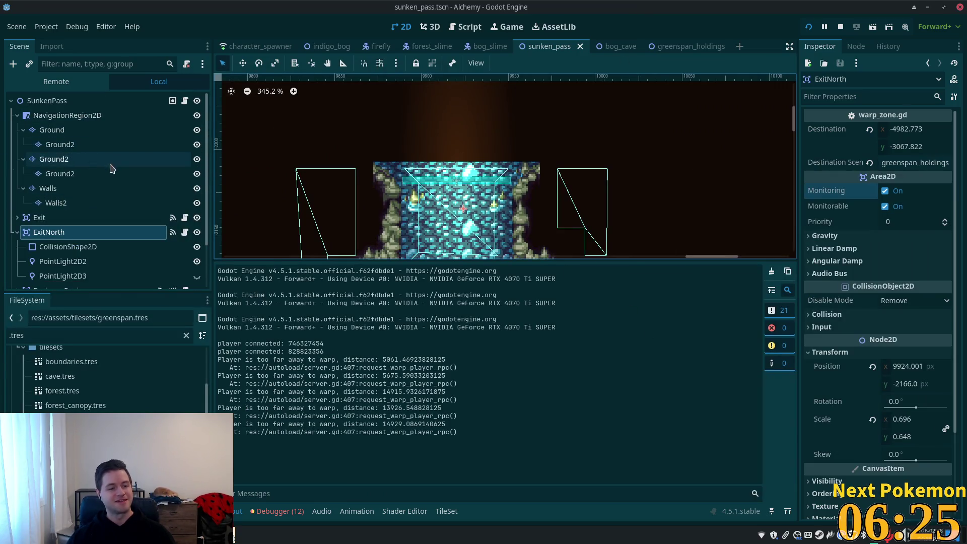
pyautogui.click(86, 100)
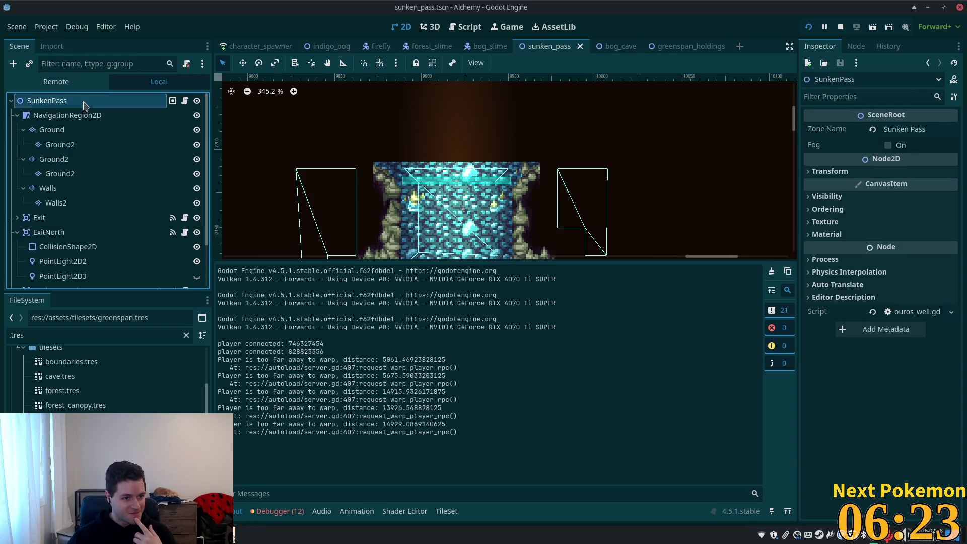
# Set greenspan_holdings' Zone Name to Greenspan Holdings, turn Fog off, and save.
pyautogui.click(685, 45)
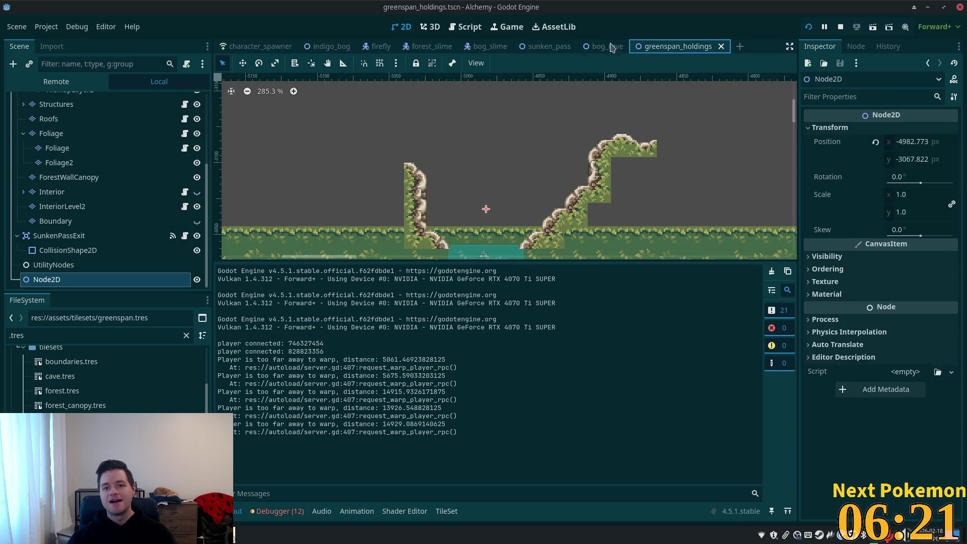
pyautogui.scroll(6, 88, 147)
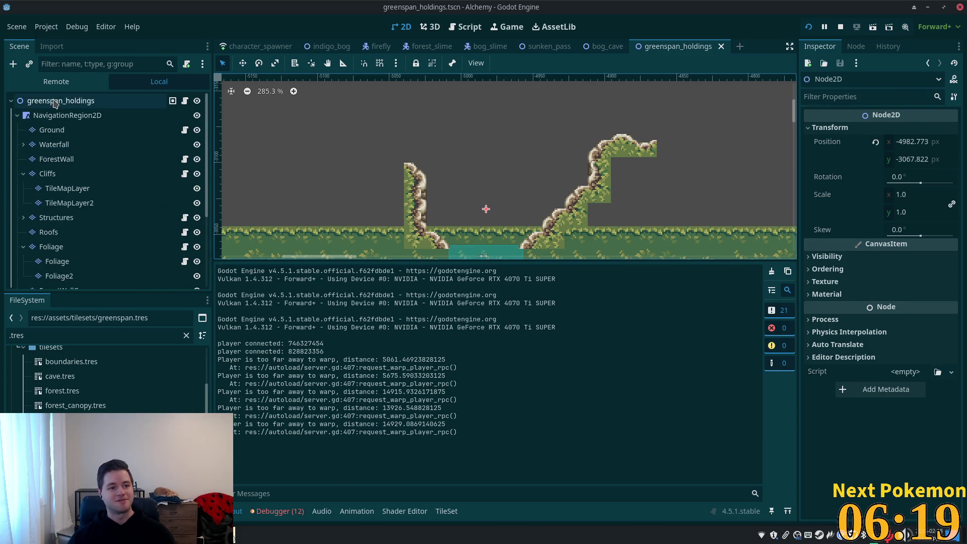
pyautogui.click(86, 101)
pyautogui.click(909, 130)
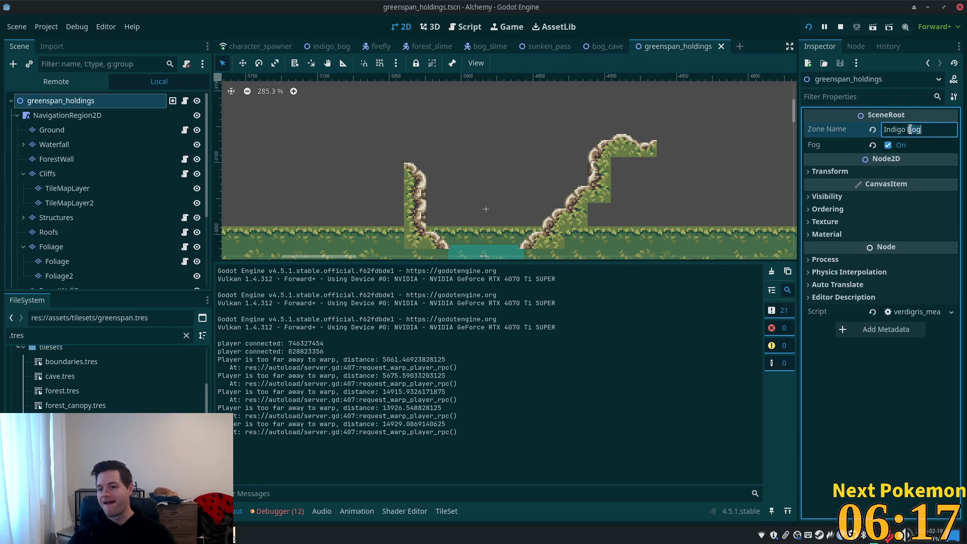
pyautogui.write('Greenspan Holdings')
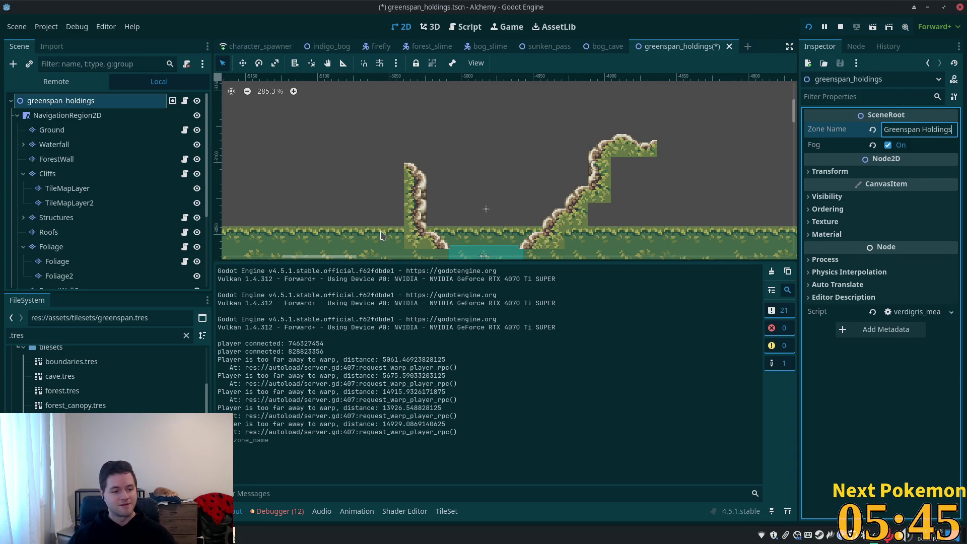
pyautogui.click(888, 145)
pyautogui.hotkey('ctrl', 's')
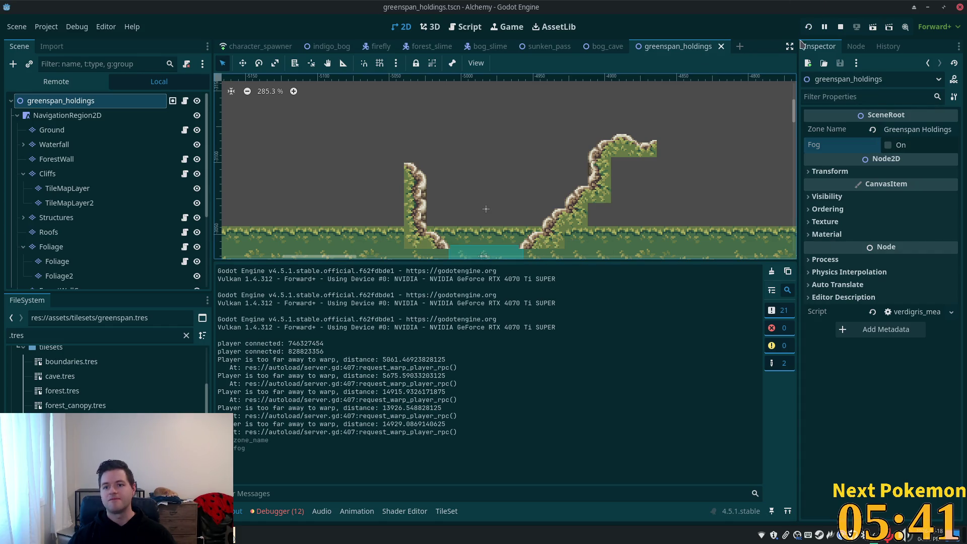
# Relaunch the game and walk north through Sunken Pass's exit into Greenspan Holdings.
pyautogui.press('F5')
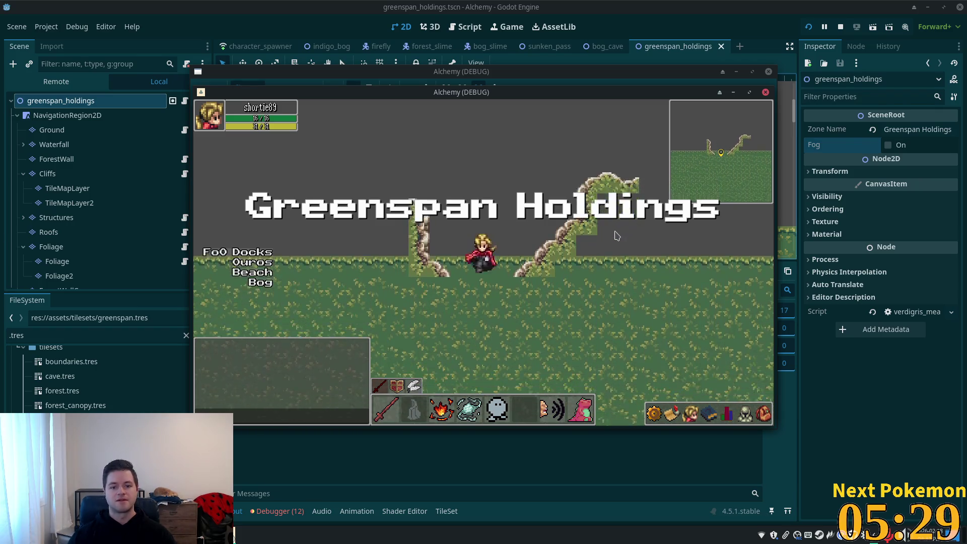
pyautogui.press('Up')
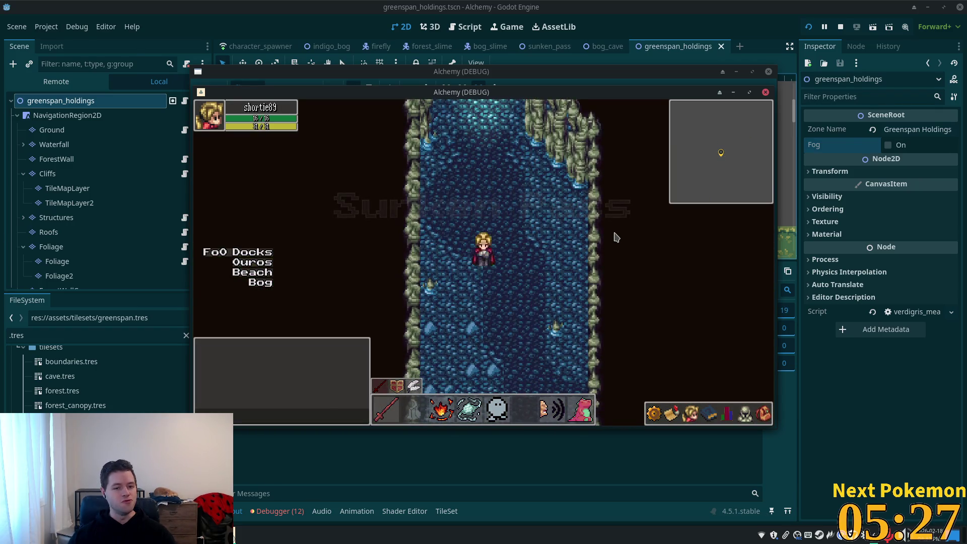
pyautogui.press('Up')
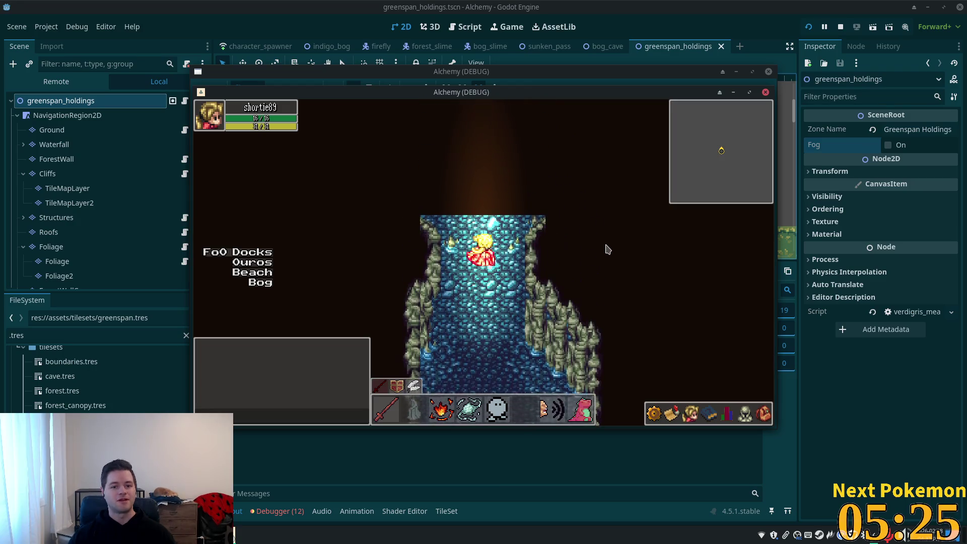
pyautogui.press('Up')
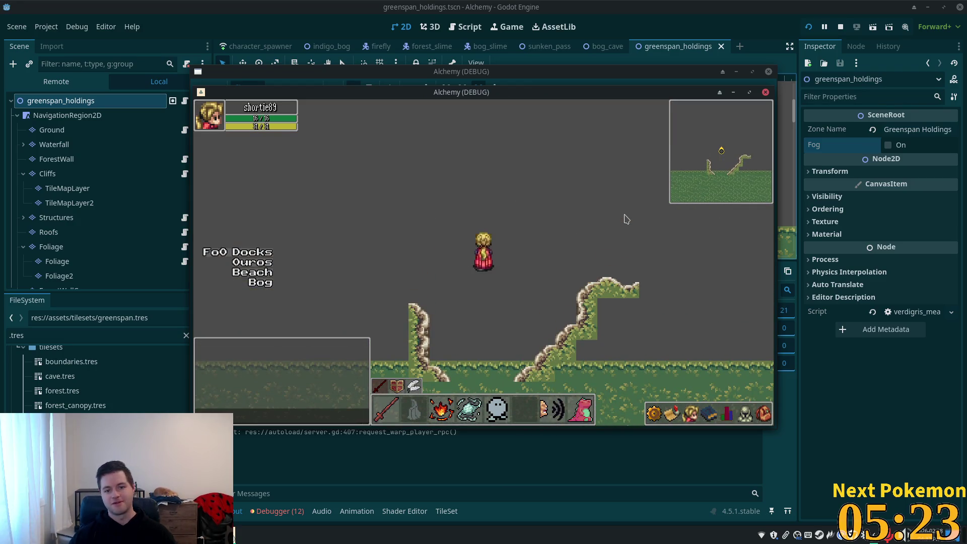
# Walk back south through Sunken Pass and out the cave's south exit.
pyautogui.press('Down')
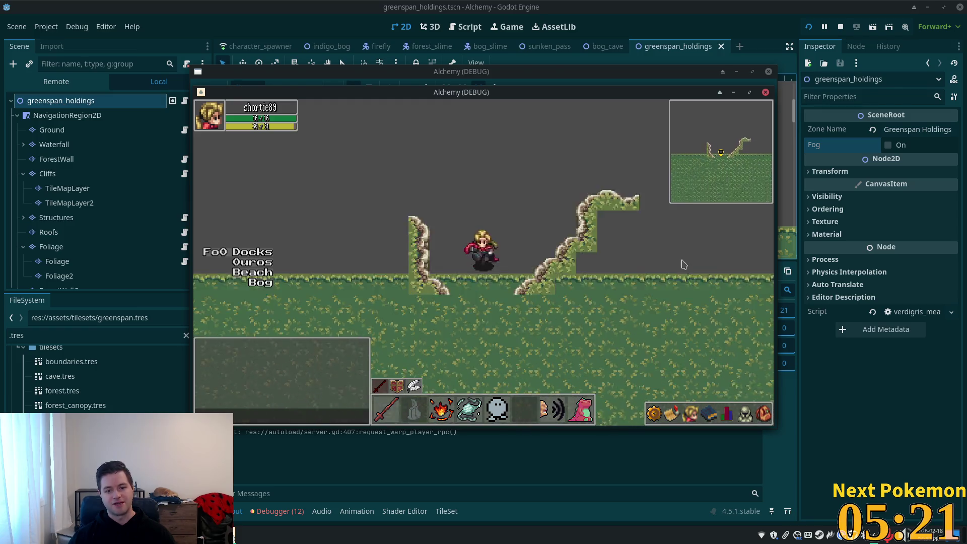
pyautogui.press('Down')
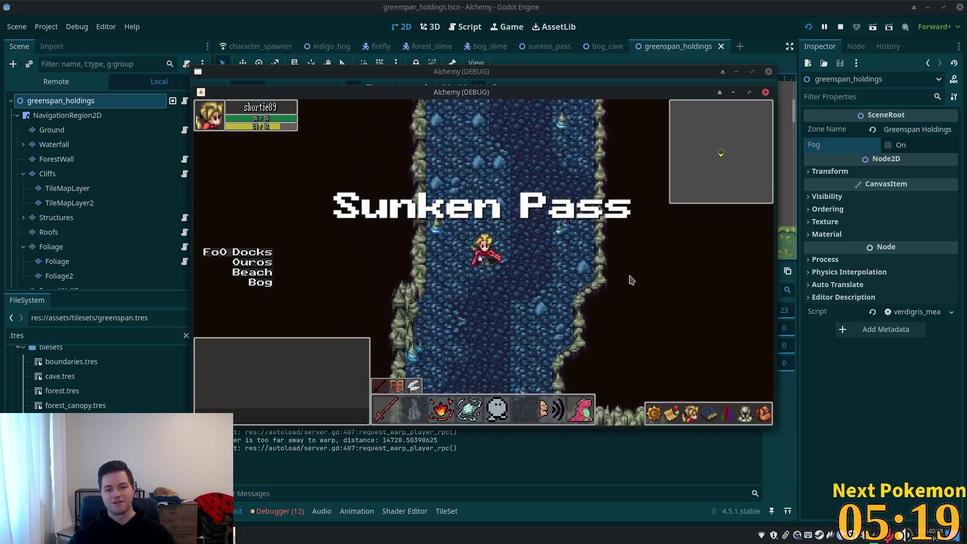
pyautogui.press('Left')
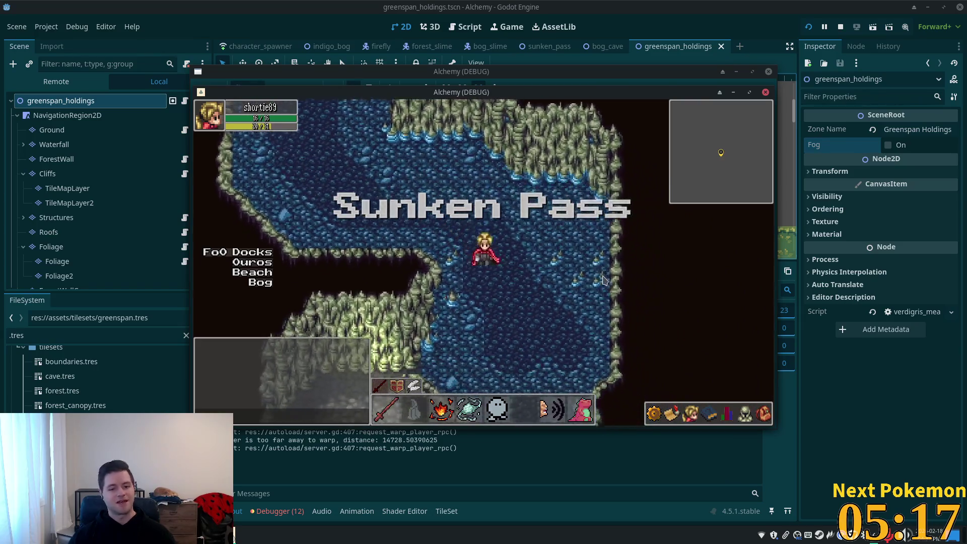
pyautogui.press('Down')
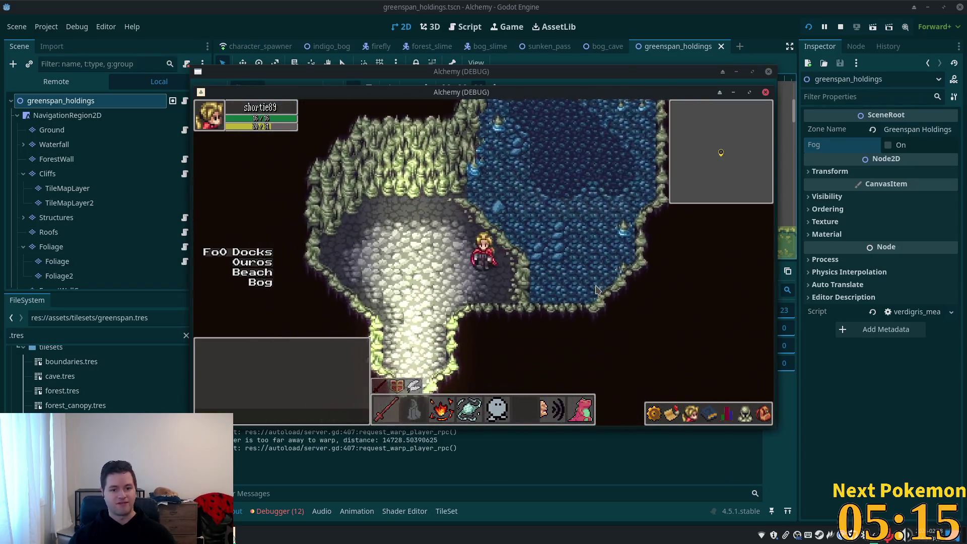
pyautogui.press('Down')
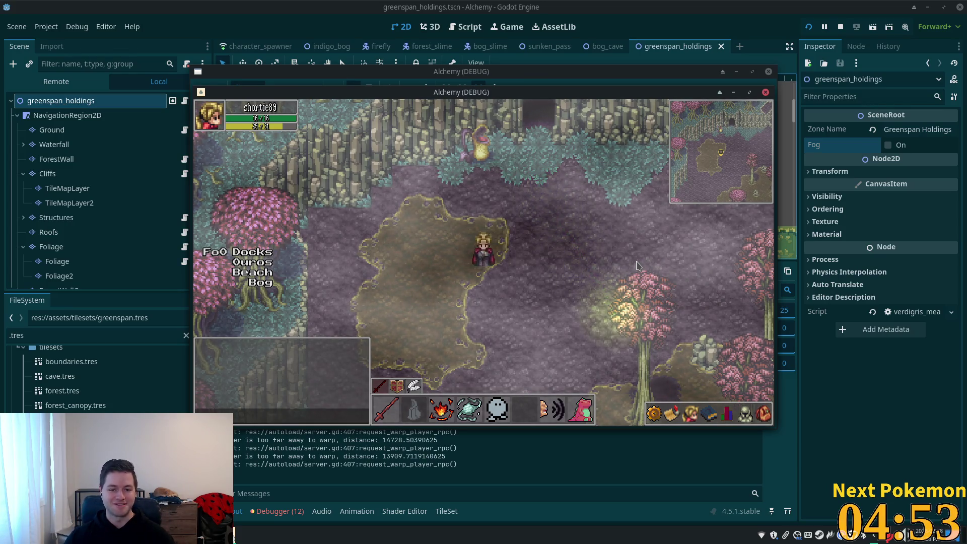
# Walk across the bog past the lily pools and down the cliff stairs.
pyautogui.press('s')
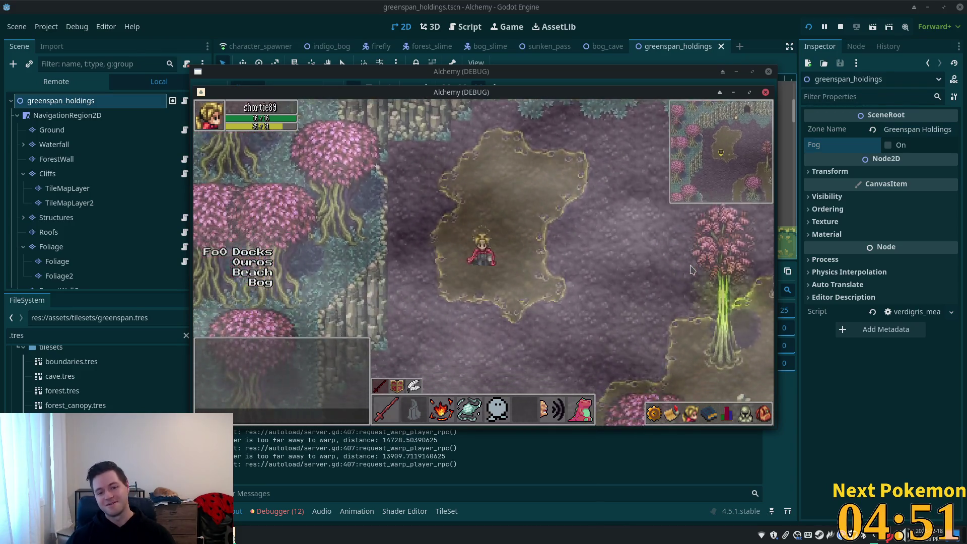
pyautogui.hotkey('s', 'd')
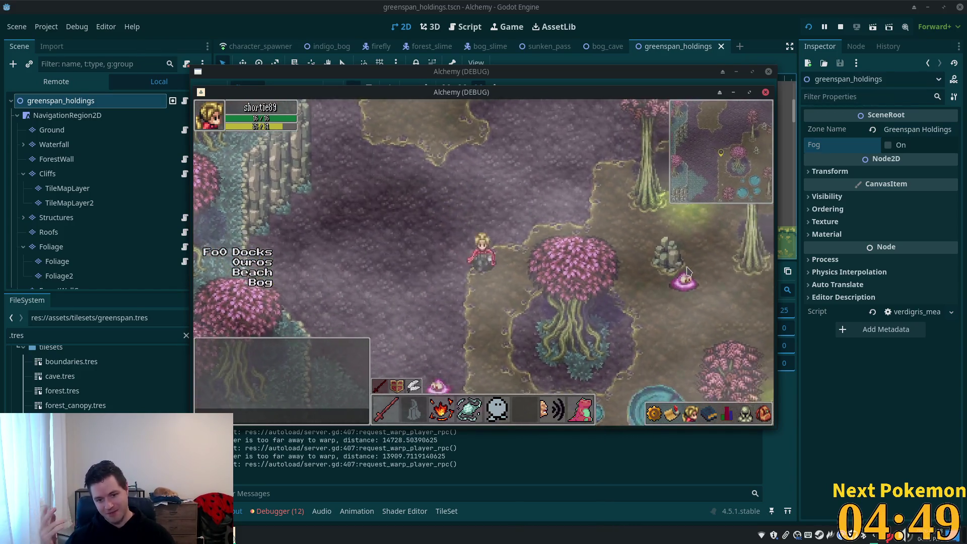
pyautogui.press('s')
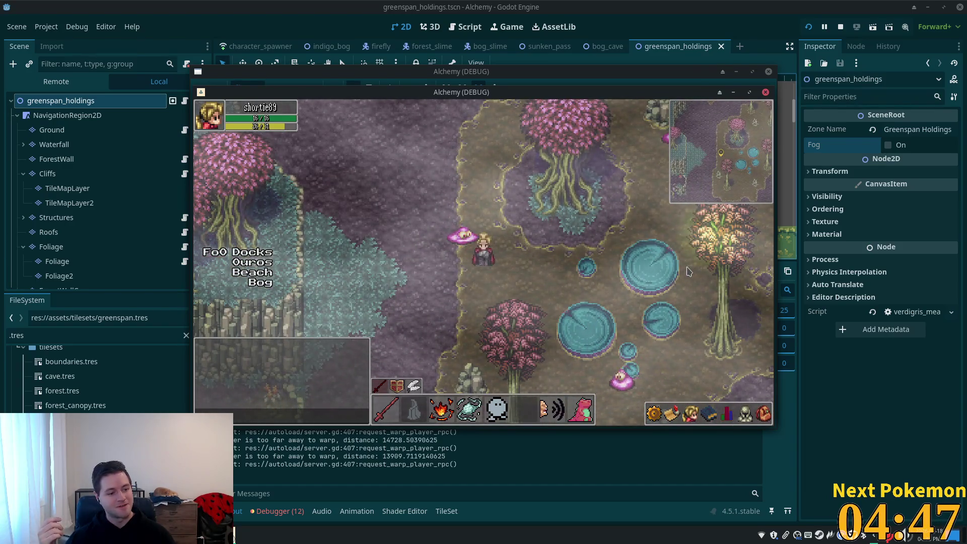
pyautogui.press('d')
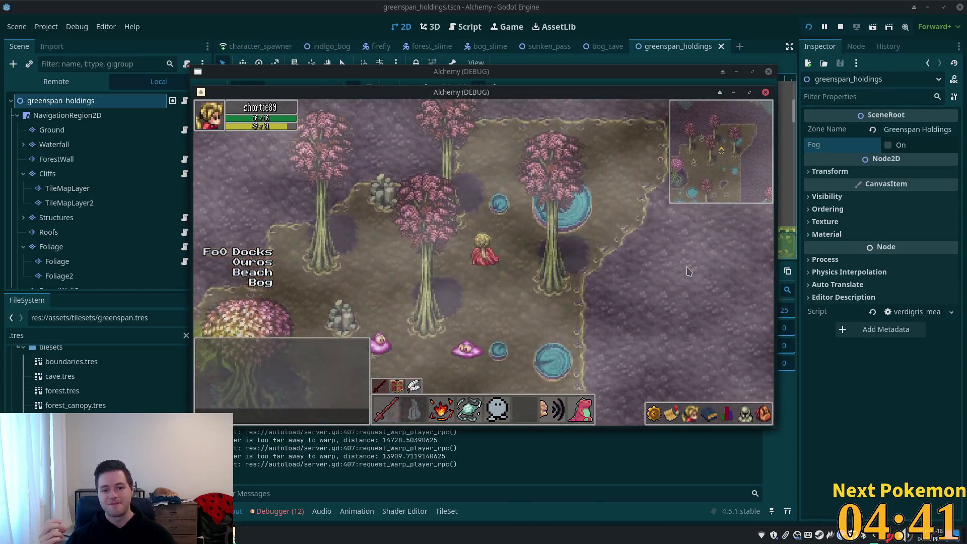
pyautogui.press('w')
pyautogui.press('d')
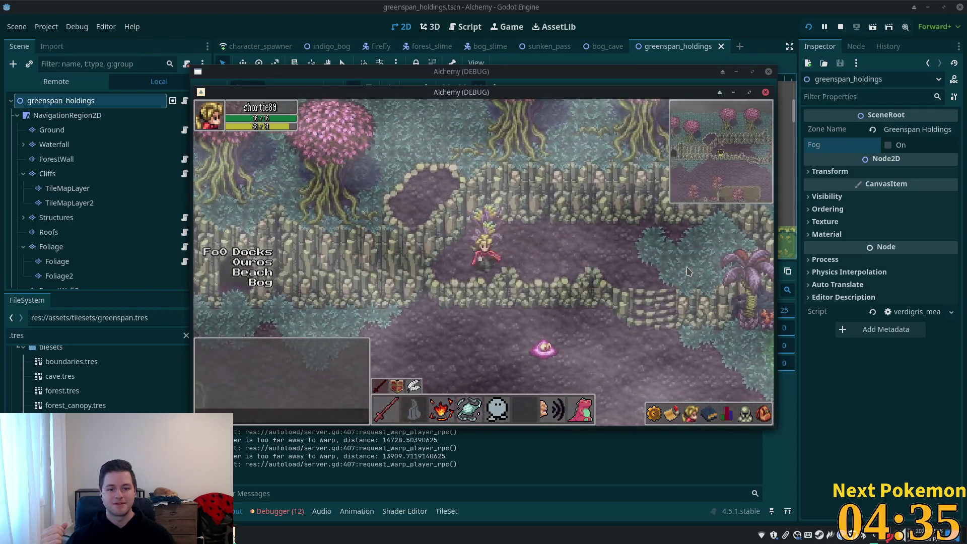
pyautogui.press('d')
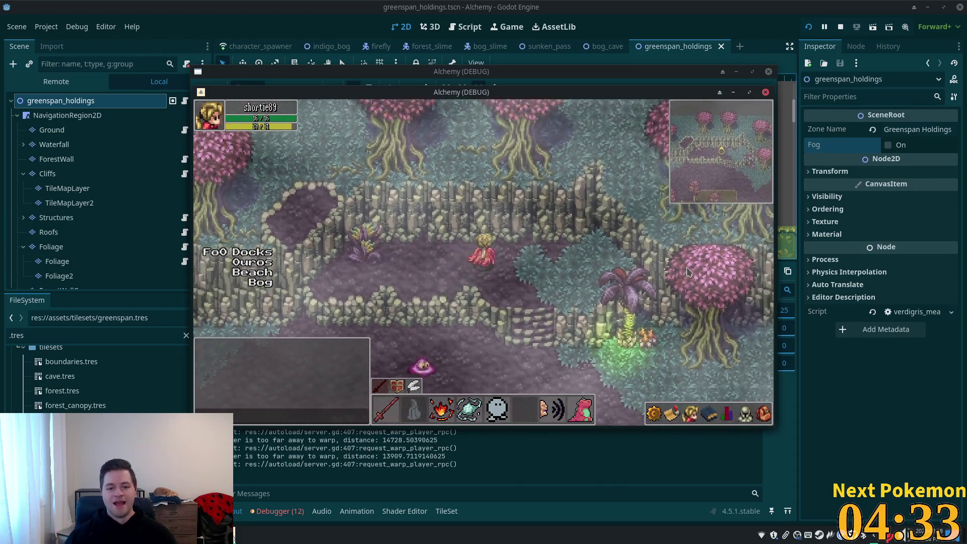
pyautogui.press('s')
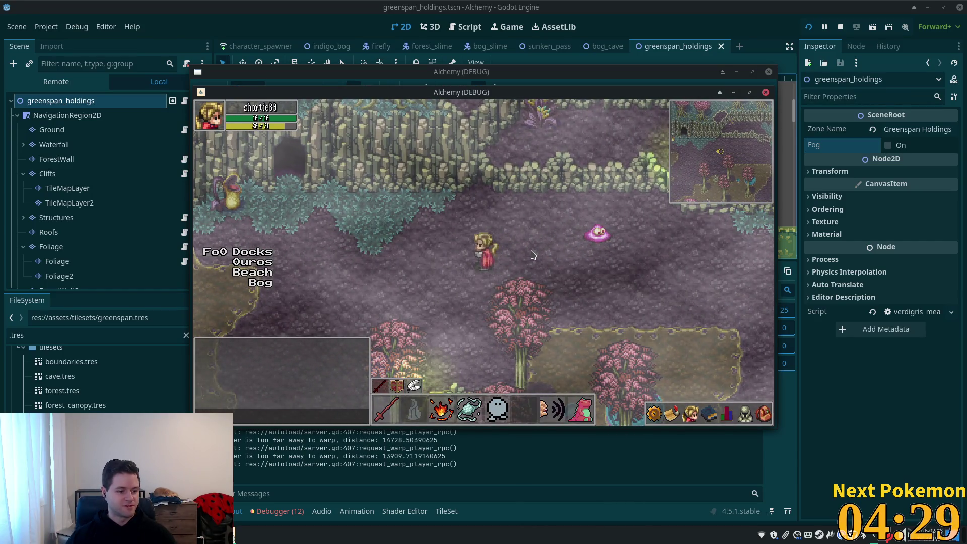
# Re-enter the cave, walk north out to Greenspan Holdings, then stop the game.
pyautogui.press('a')
pyautogui.press('w')
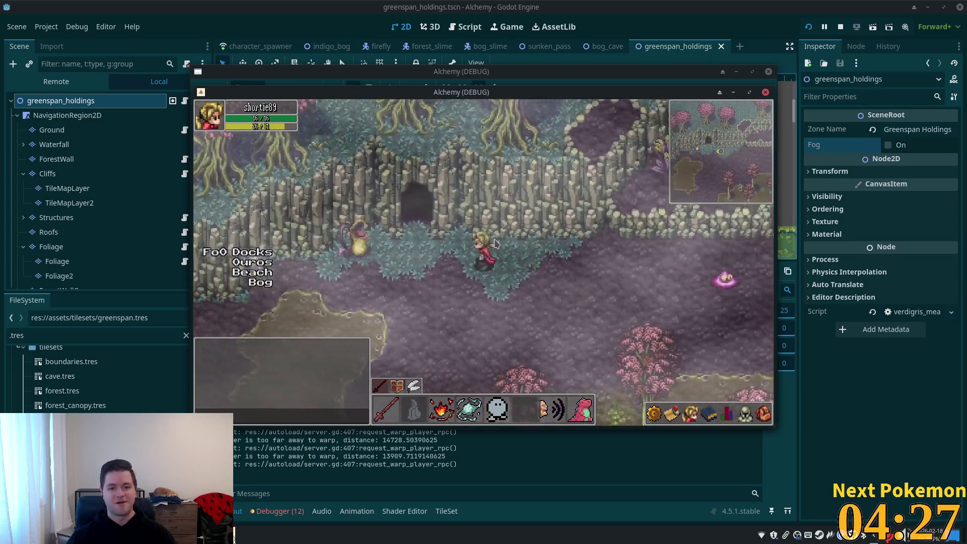
pyautogui.press('w')
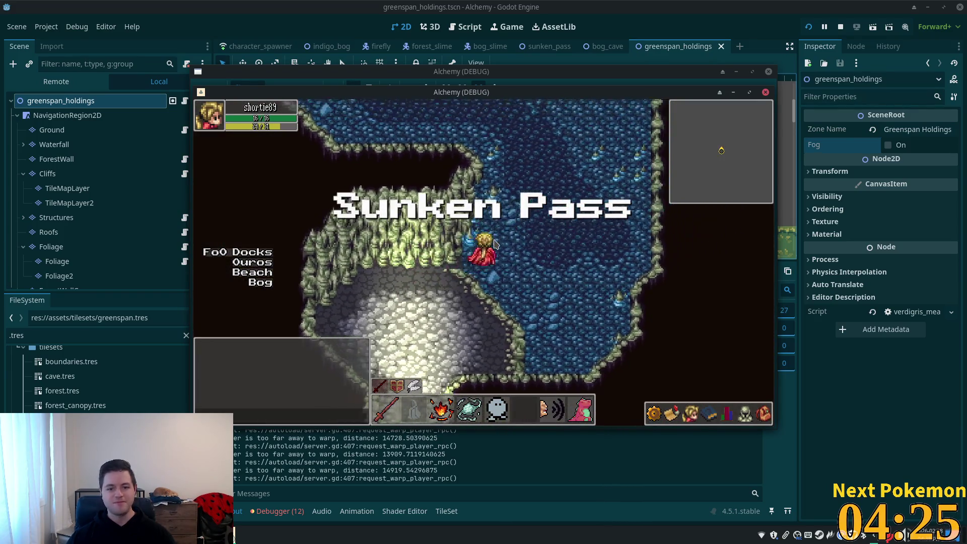
pyautogui.press('w')
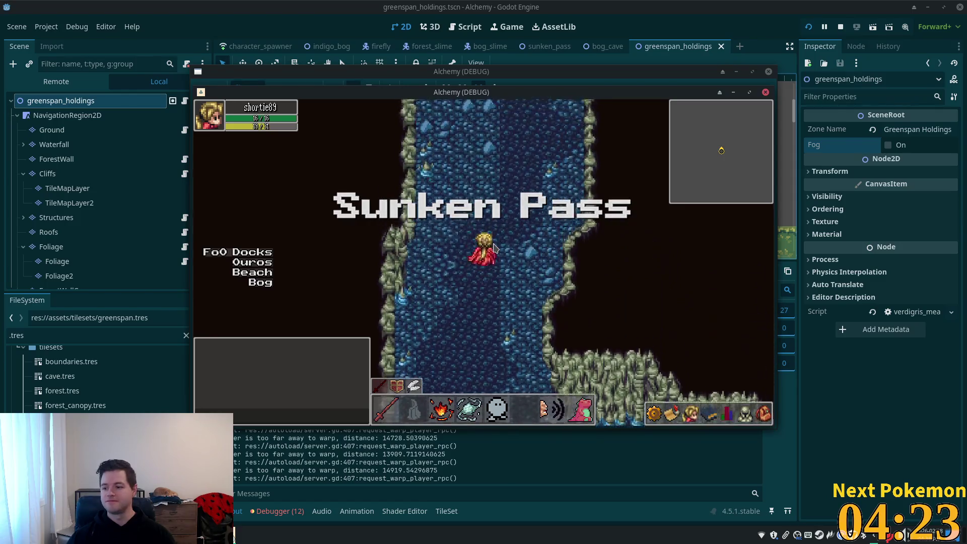
pyautogui.press('w')
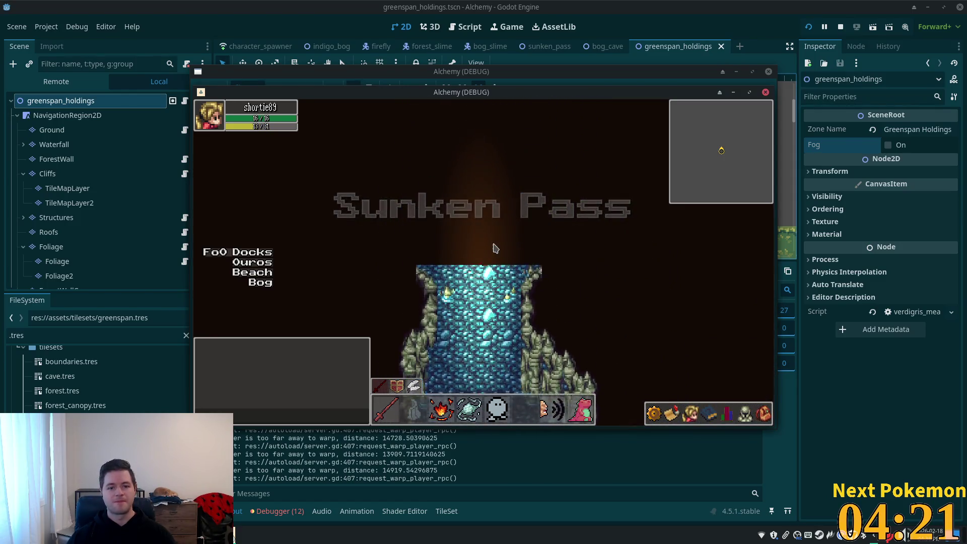
pyautogui.press('w')
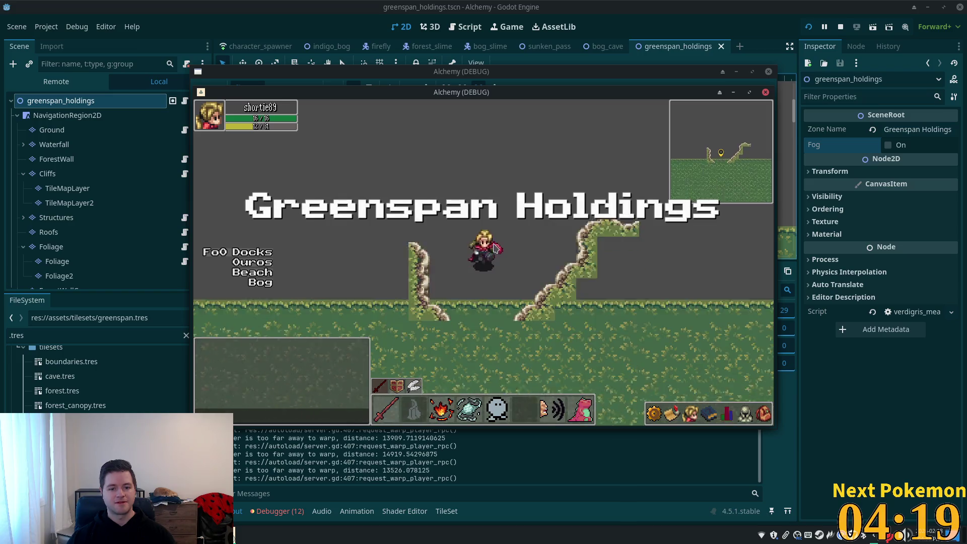
pyautogui.press('F8')
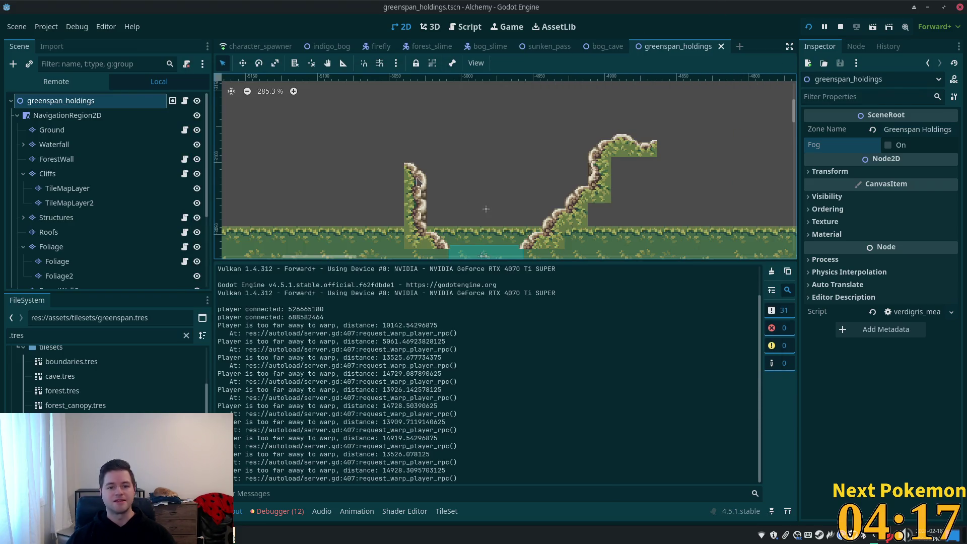
# Look over the bog_cave and indigo_bog maps, then return to sunken_pass.
pyautogui.click(590, 50)
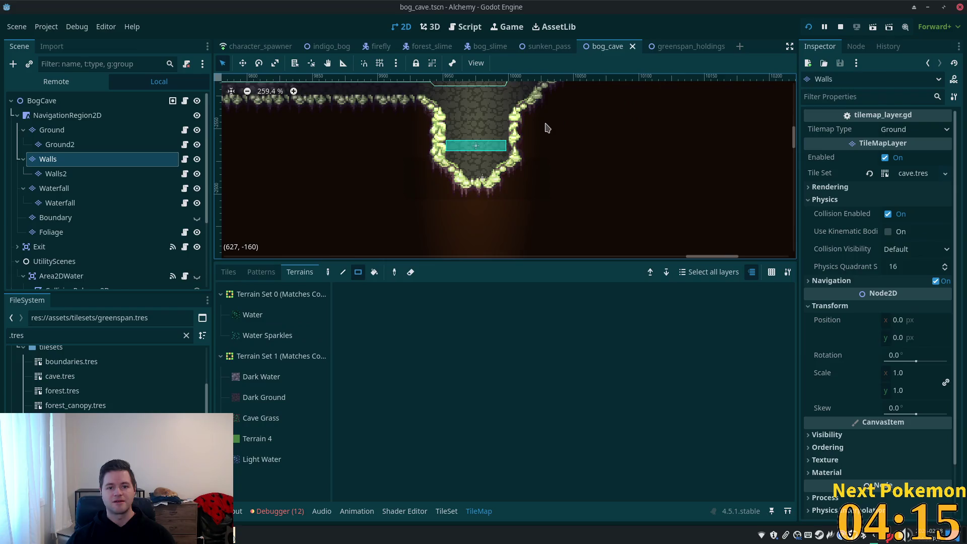
pyautogui.scroll(-4, 455, 113)
pyautogui.moveTo(455, 113)
pyautogui.mouseDown()
pyautogui.moveTo(572, 142)
pyautogui.moveTo(539, 199)
pyautogui.mouseUp()
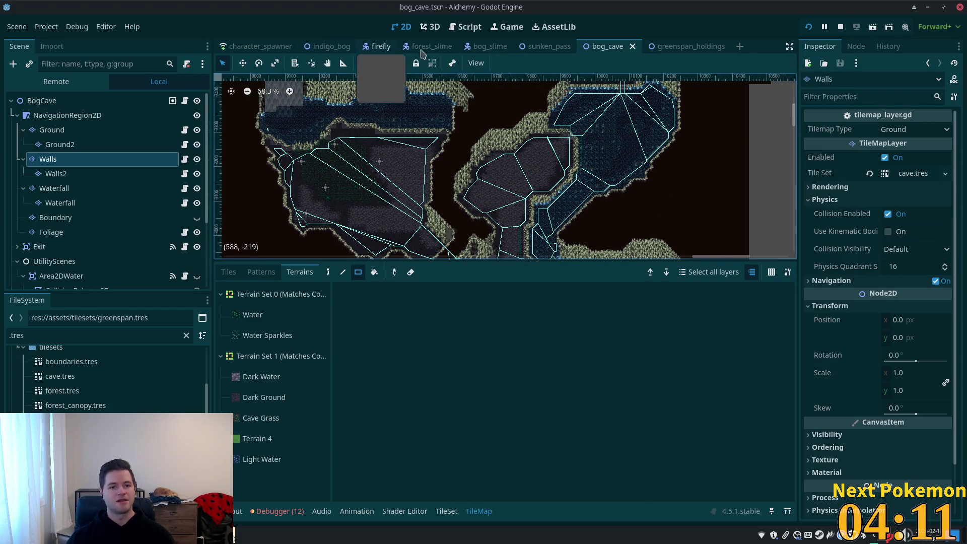
pyautogui.click(329, 47)
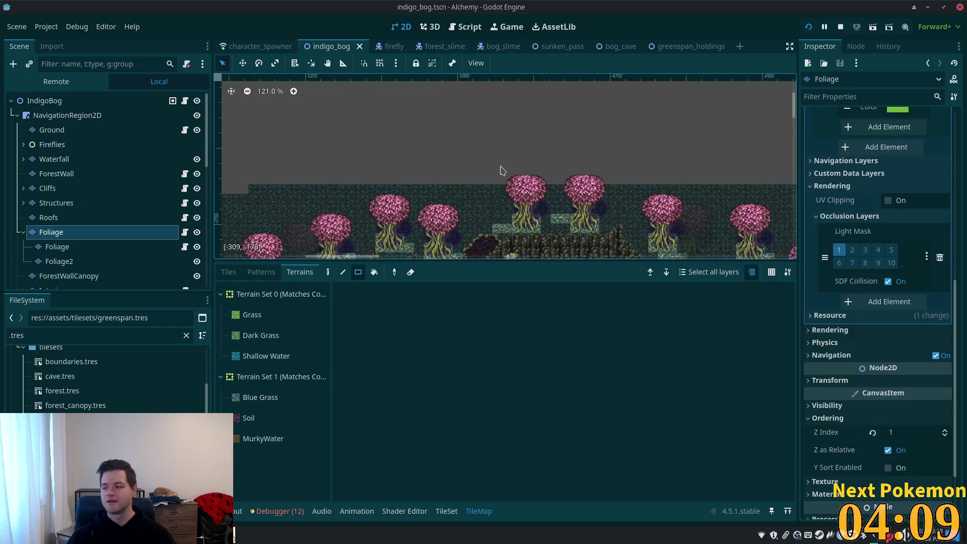
pyautogui.scroll(-5, 498, 167)
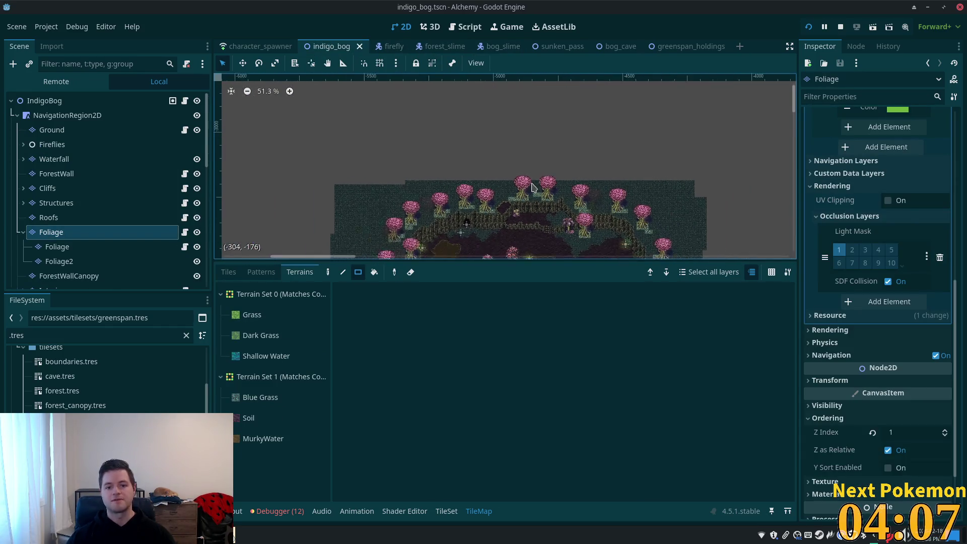
pyautogui.moveTo(499, 104); pyautogui.dragTo(488, 294)
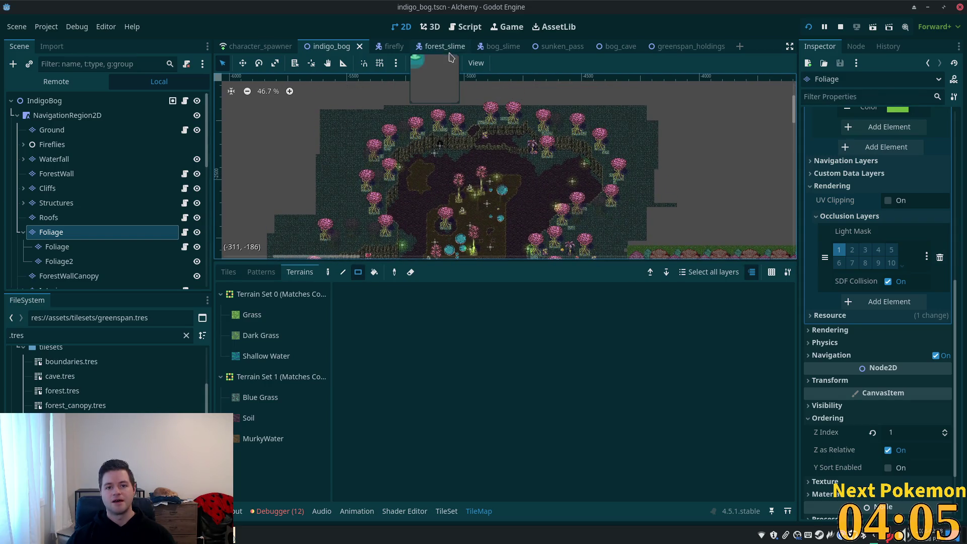
pyautogui.click(542, 48)
# Paint a 52×12 rectangle of Walls tiles above the Sunken Pass well and save.
pyautogui.moveTo(523, 166); pyautogui.dragTo(526, 393)
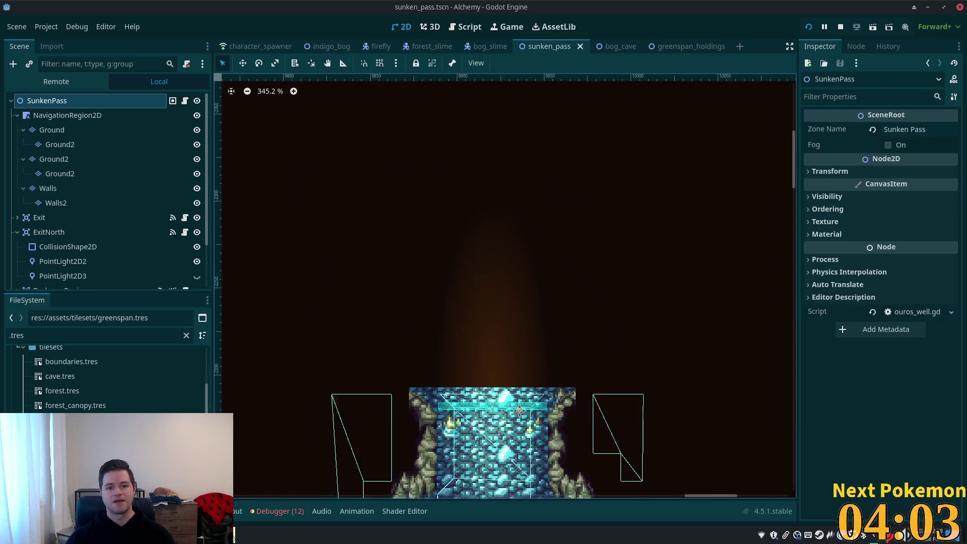
pyautogui.scroll(-2, 355, 236)
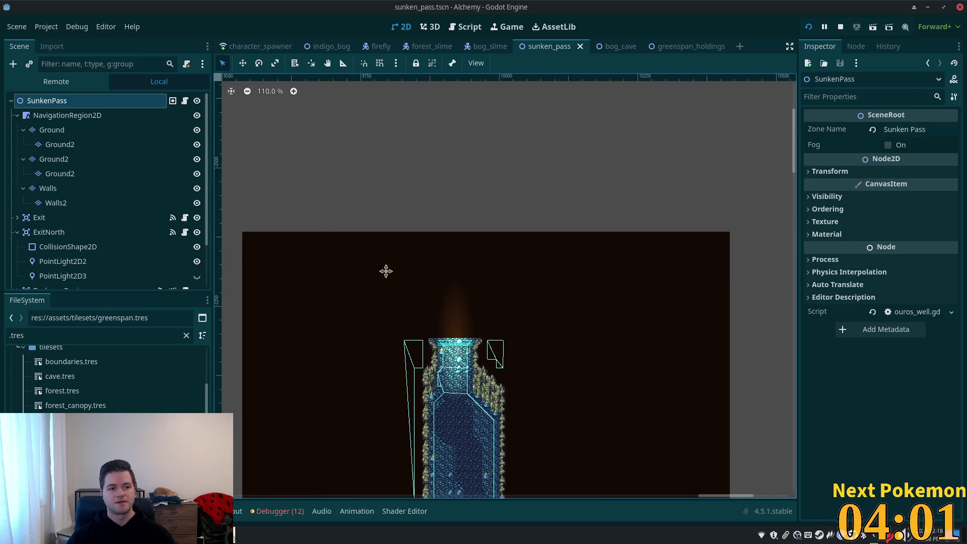
pyautogui.moveTo(385, 272); pyautogui.dragTo(402, 257)
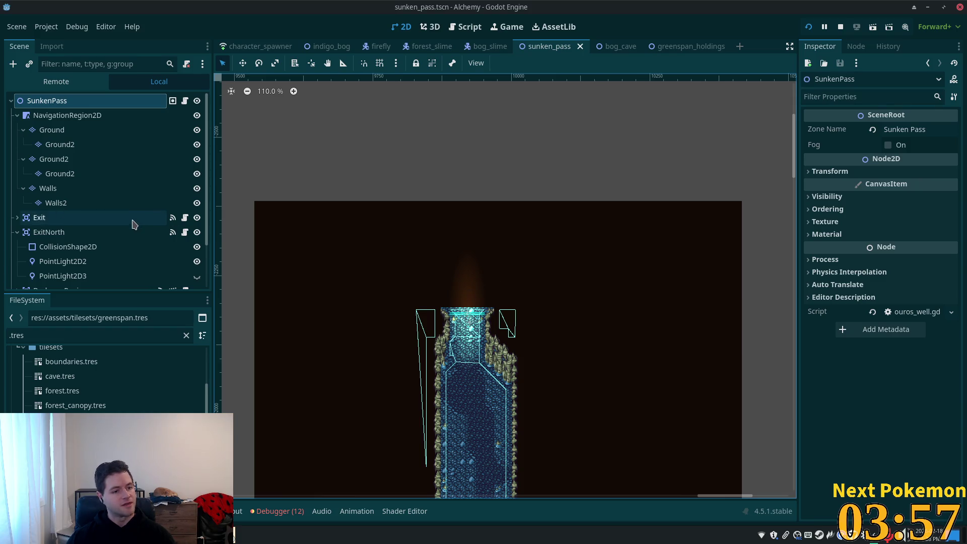
pyautogui.click(62, 189)
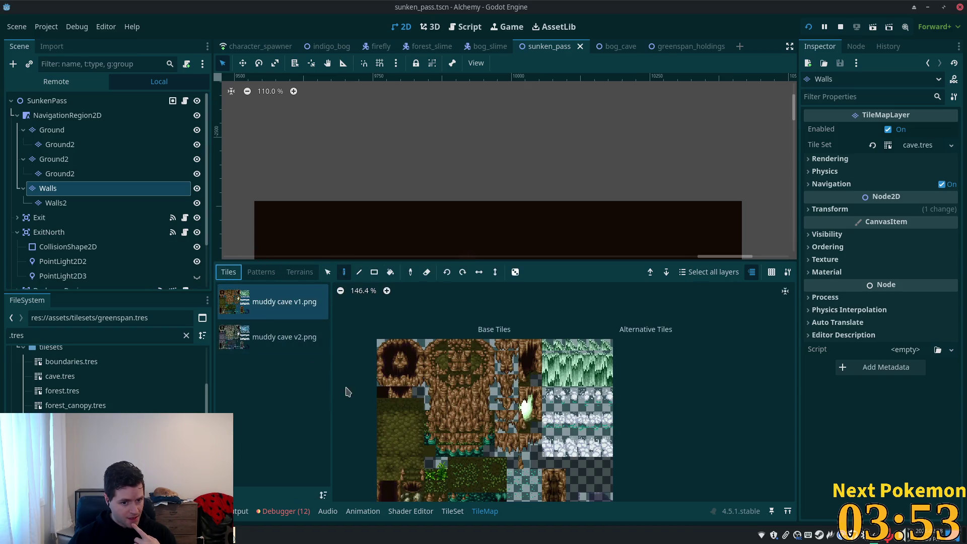
pyautogui.click(374, 272)
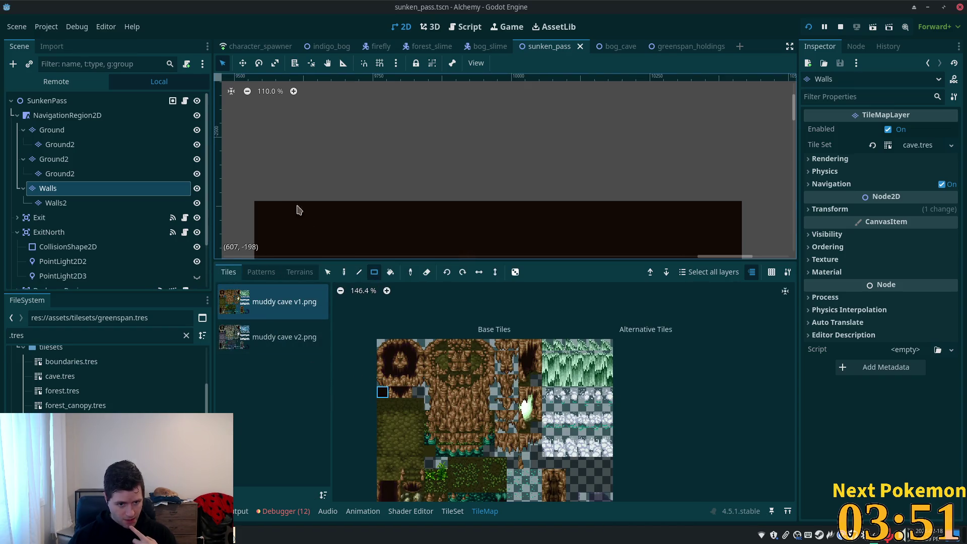
pyautogui.moveTo(256, 208); pyautogui.dragTo(735, 107)
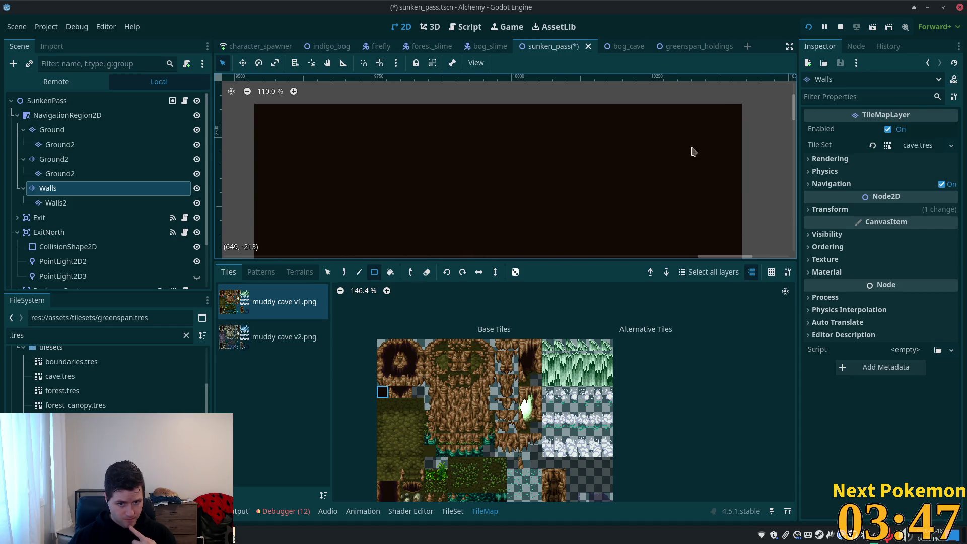
pyautogui.hotkey('ctrl', 's')
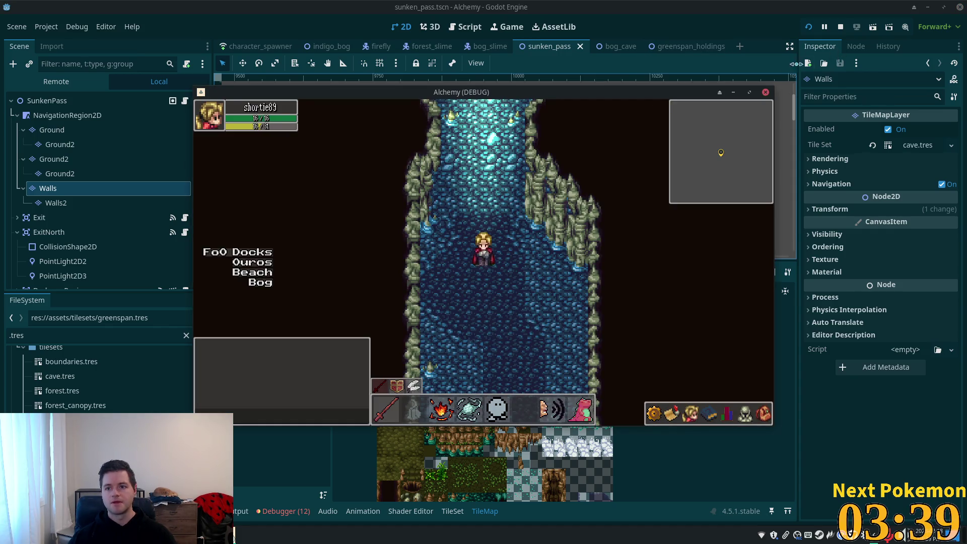
# Walk north from Sunken Pass into Greenspan Holdings, then head back south into the pass.
pyautogui.press('2')
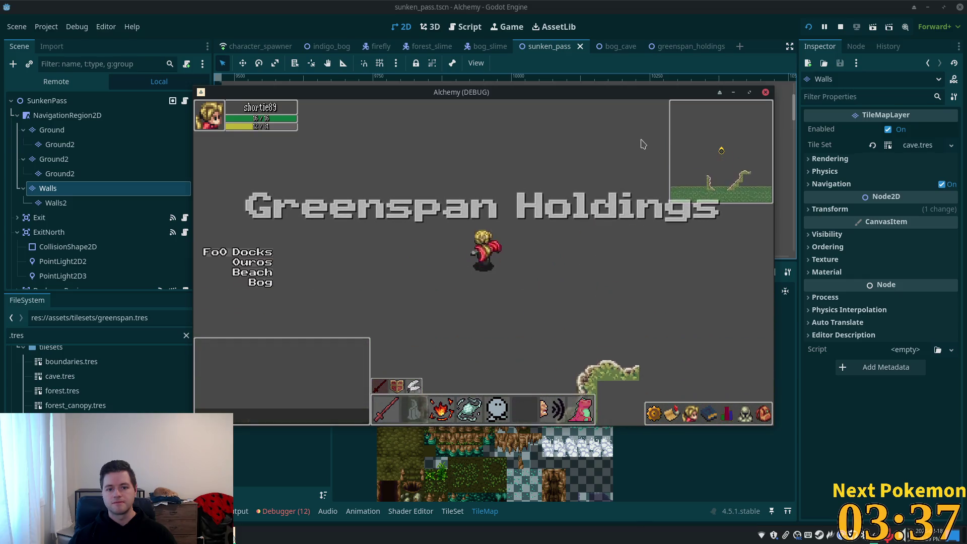
pyautogui.press('Down')
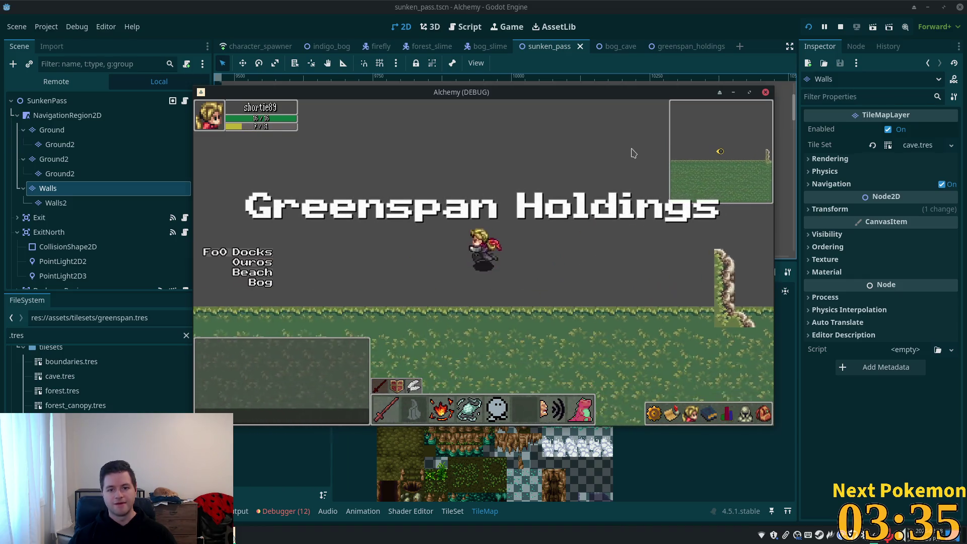
pyautogui.press('Up')
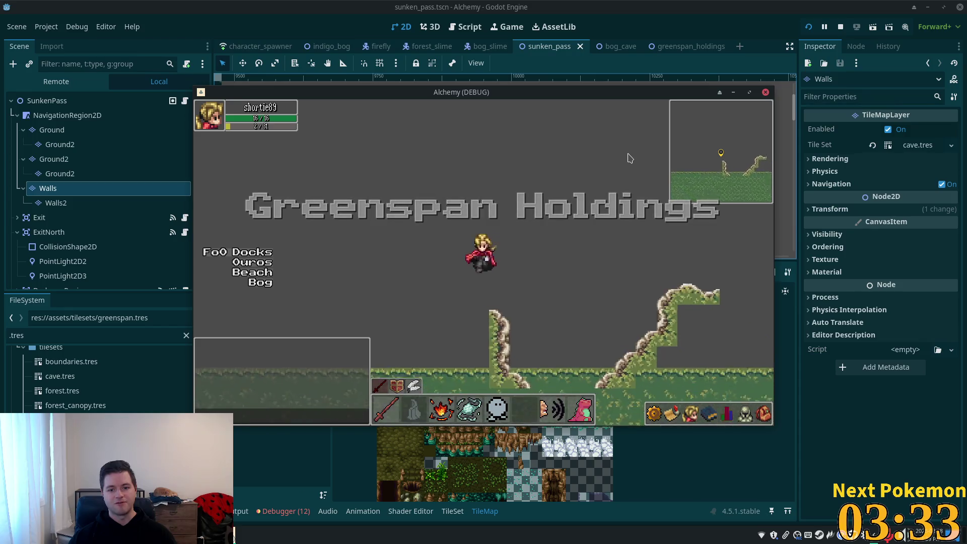
pyautogui.press('Down')
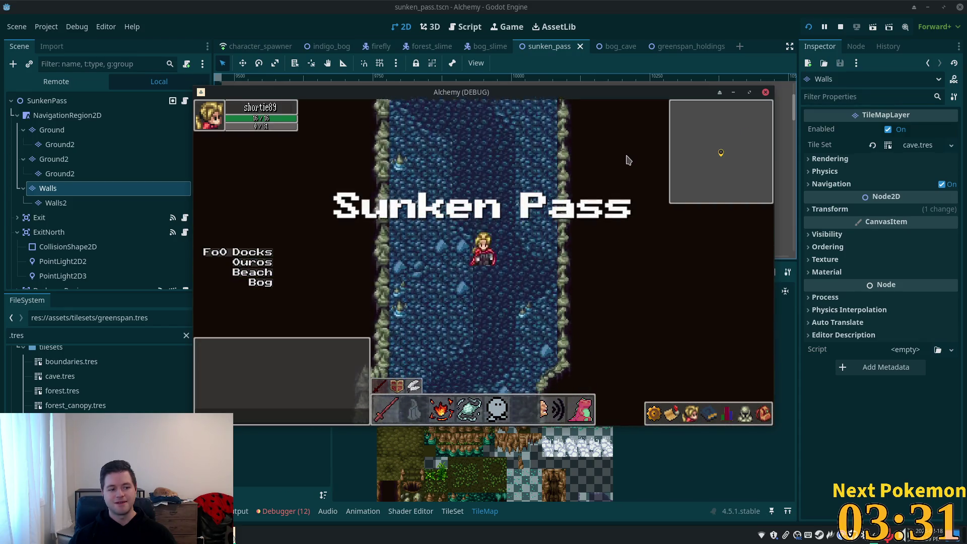
# Walk through the Sunken Pass cave onward into Indigo Bog and explore it.
pyautogui.press('Up')
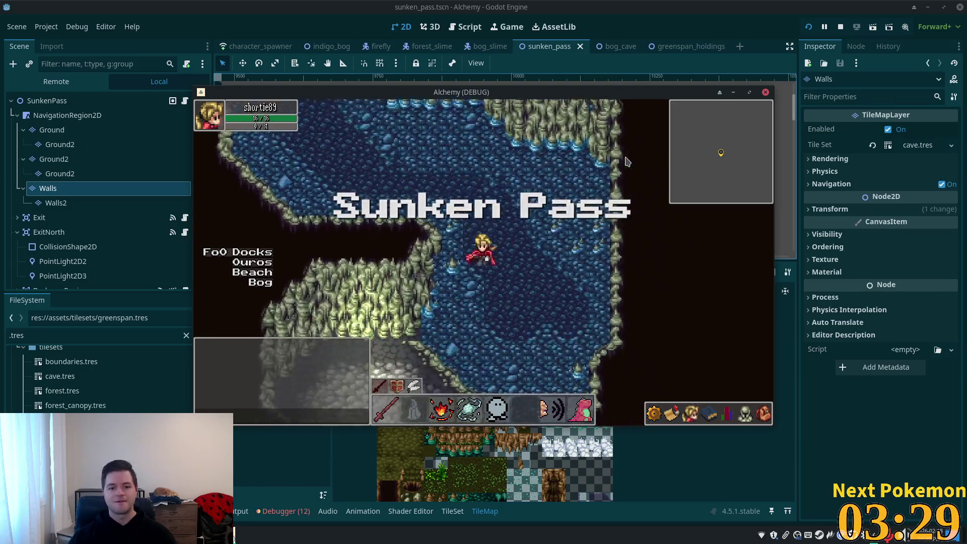
pyautogui.press('Down')
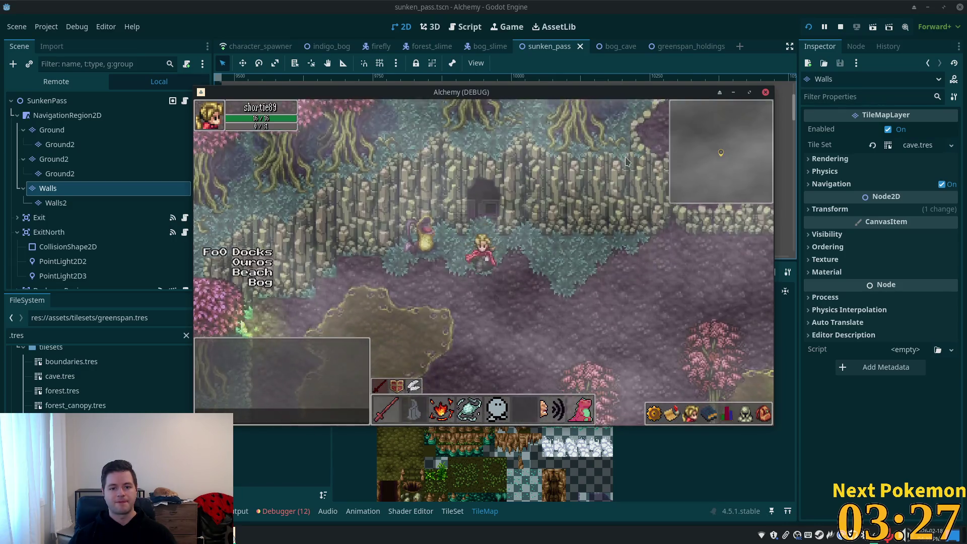
pyautogui.press('Right')
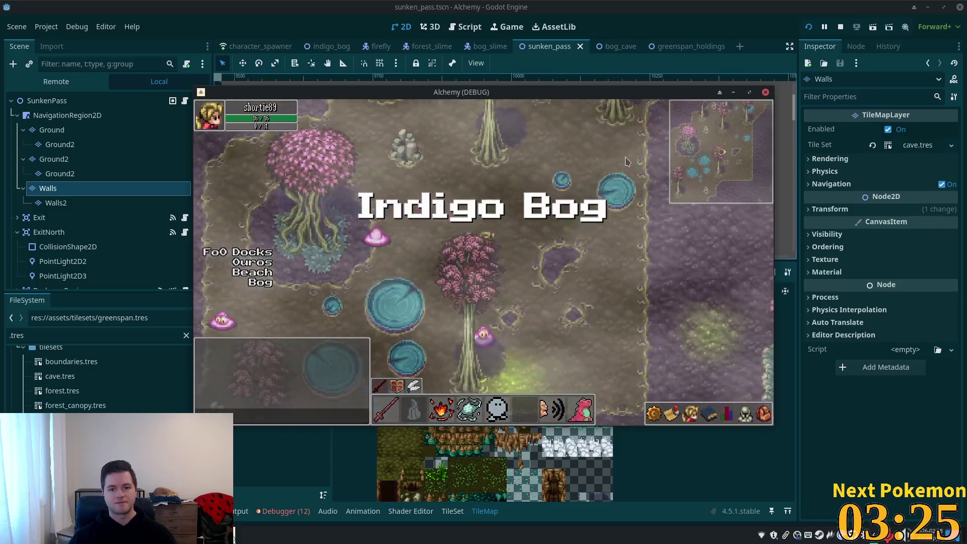
pyautogui.press('Down')
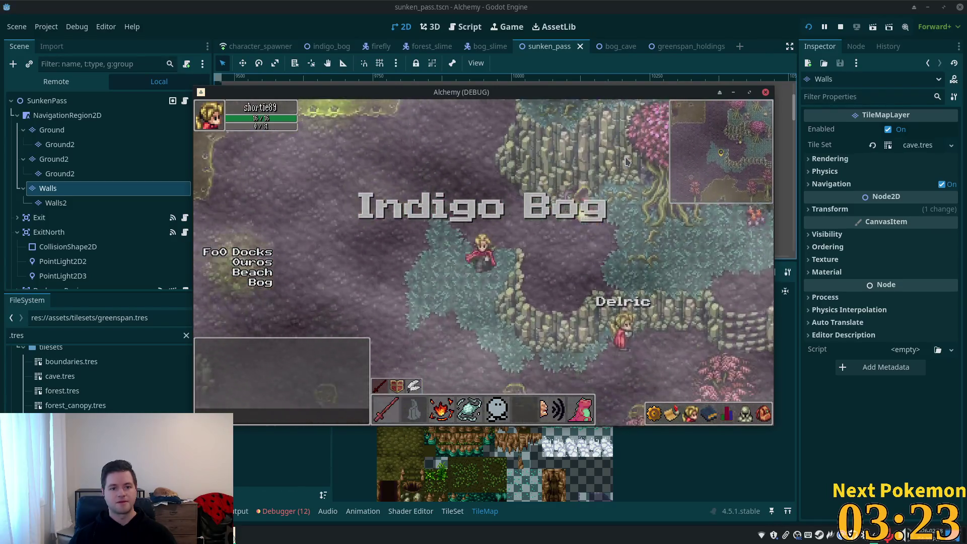
pyautogui.press('Up')
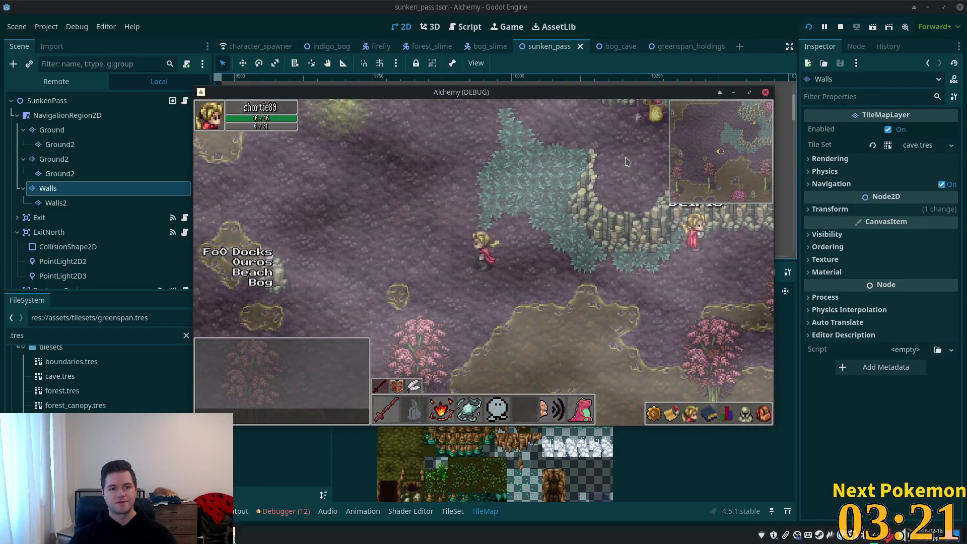